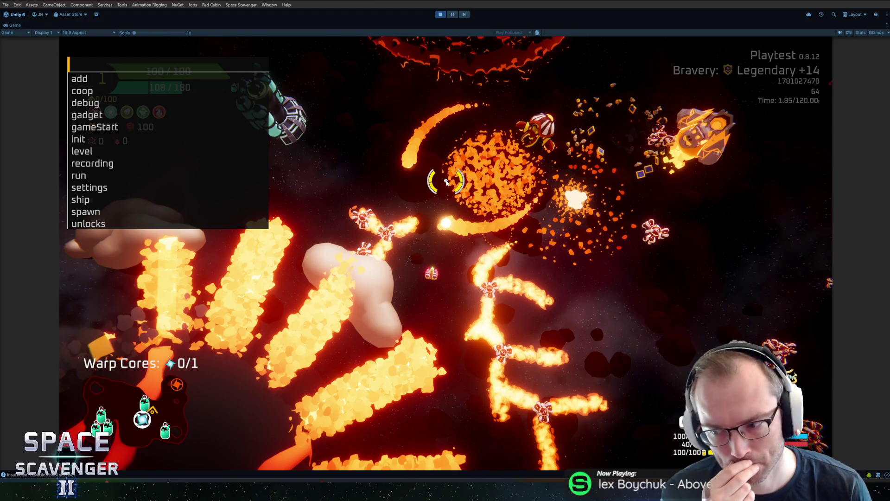
Freeze game time with the console command 'debug timeScale 0', then stop the playtest
{"action": "type", "text": "debug timeScale 0"}
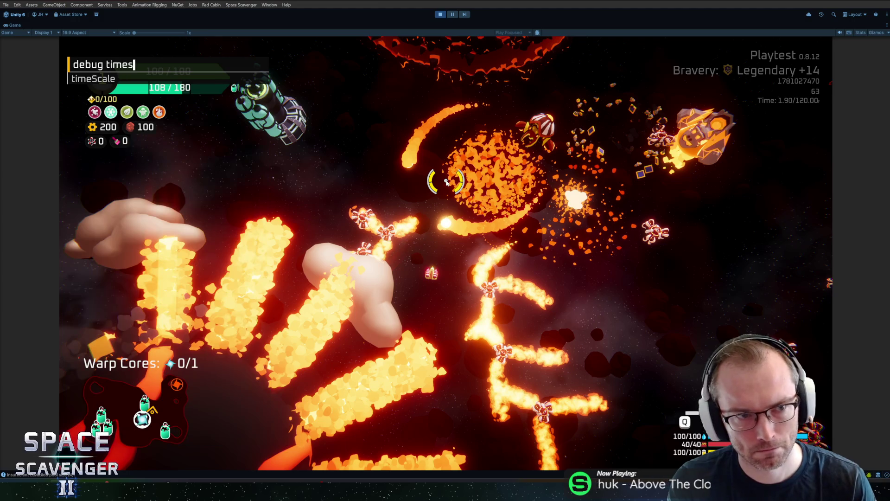
{"action": "key", "text": "Return"}
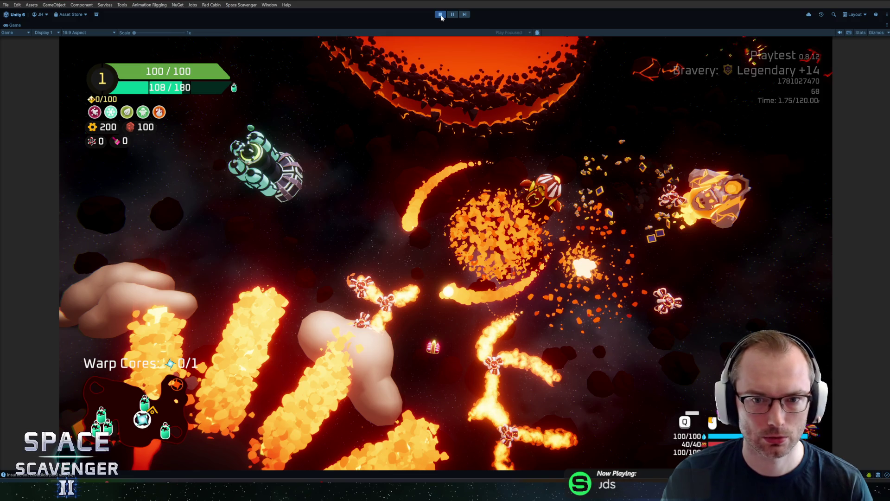
{"action": "left_click", "coordinate": [440, 15]}
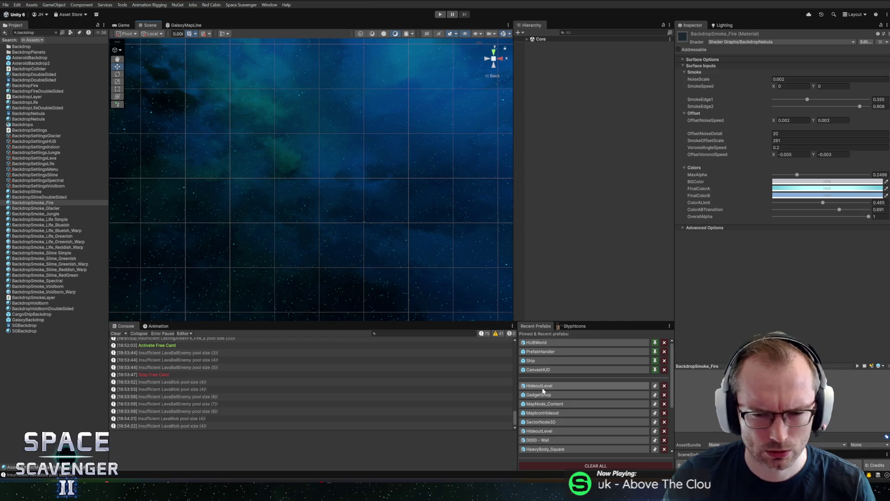
Clear the Project search and expand the PF_Damage > Projectiles folders
{"action": "left_click", "coordinate": [18, 32]}
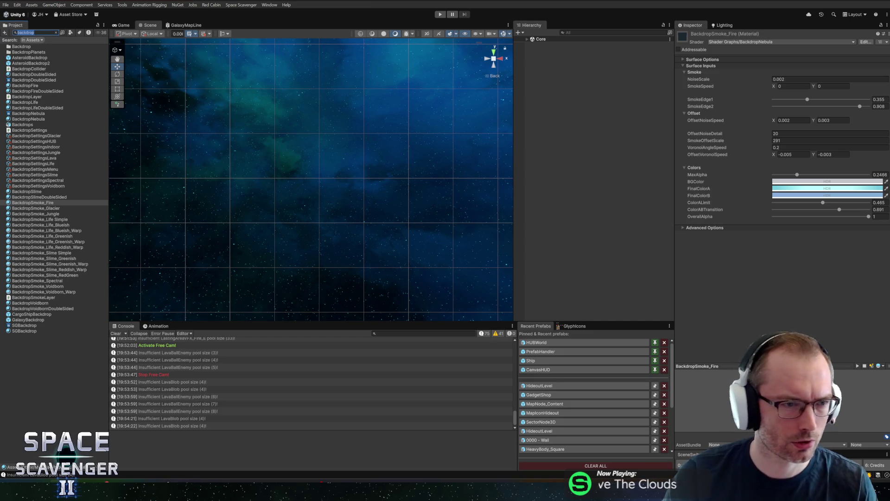
{"action": "key", "text": "BackSpace"}
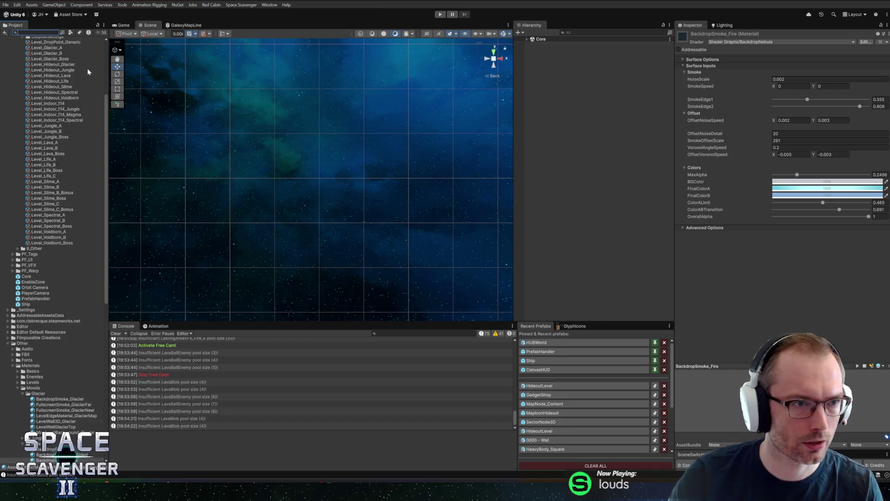
{"action": "left_click", "coordinate": [13, 113]}
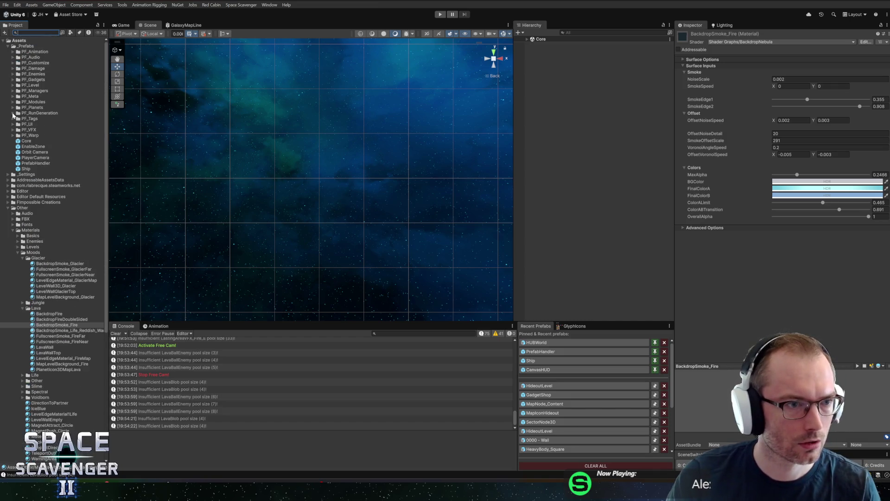
{"action": "left_click", "coordinate": [13, 68]}
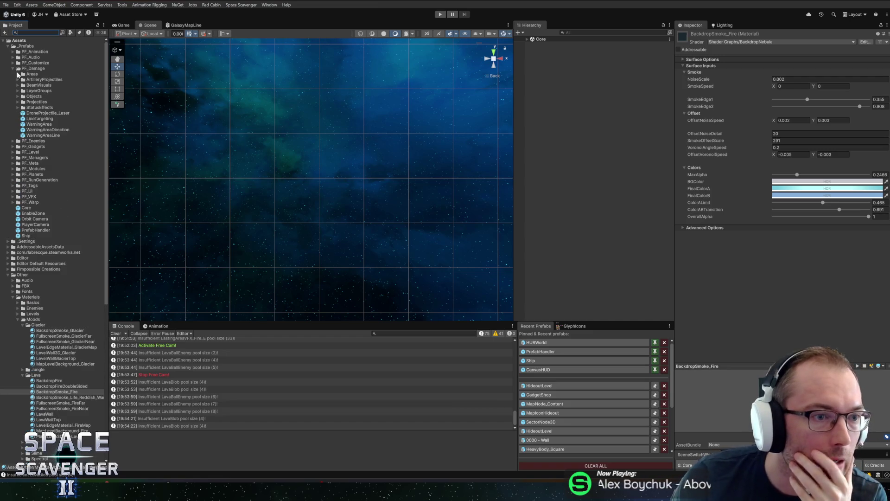
{"action": "left_click", "coordinate": [18, 102]}
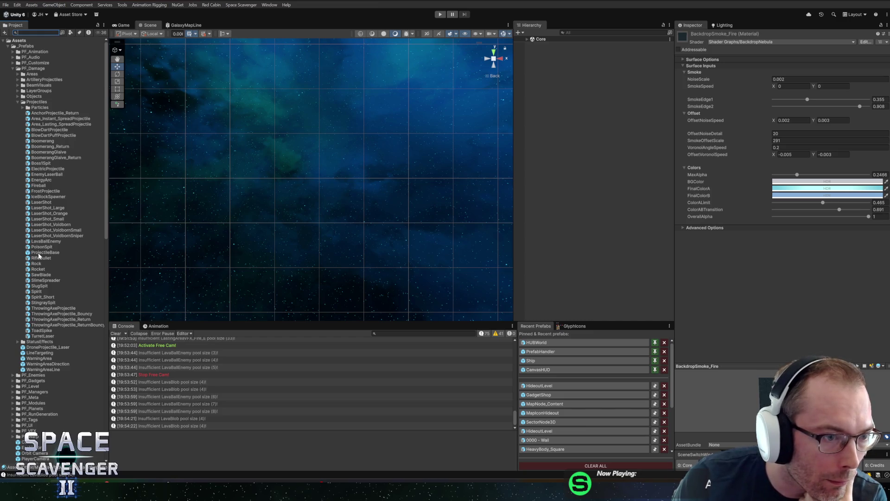
Expand the Particles folder and open the ProjectileVFX_Fire prefab for editing
{"action": "left_click", "coordinate": [33, 187]}
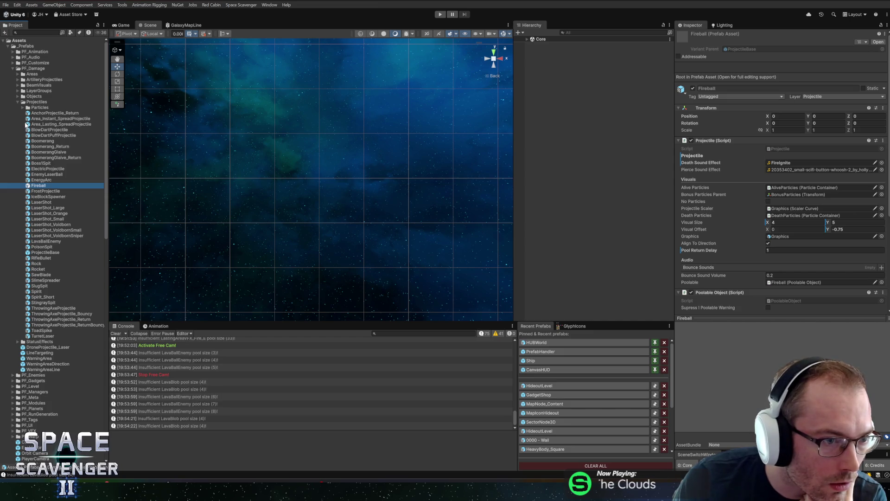
{"action": "left_click", "coordinate": [22, 107]}
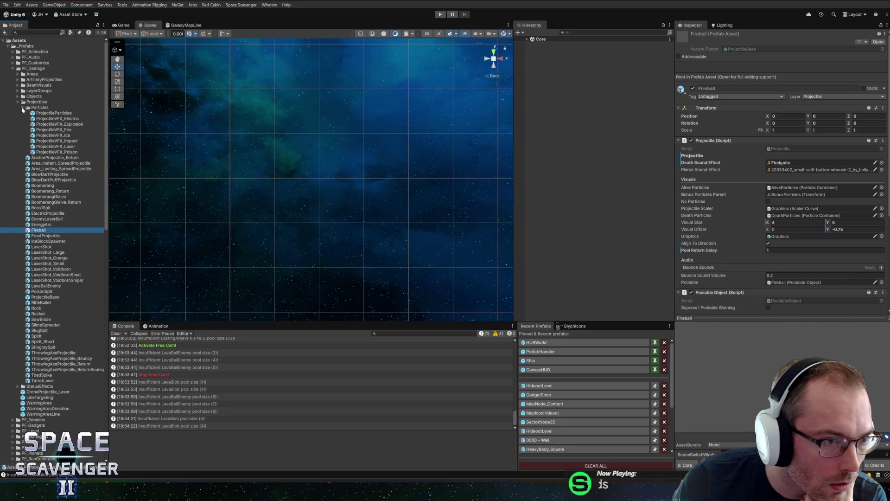
{"action": "double_click", "coordinate": [35, 131]}
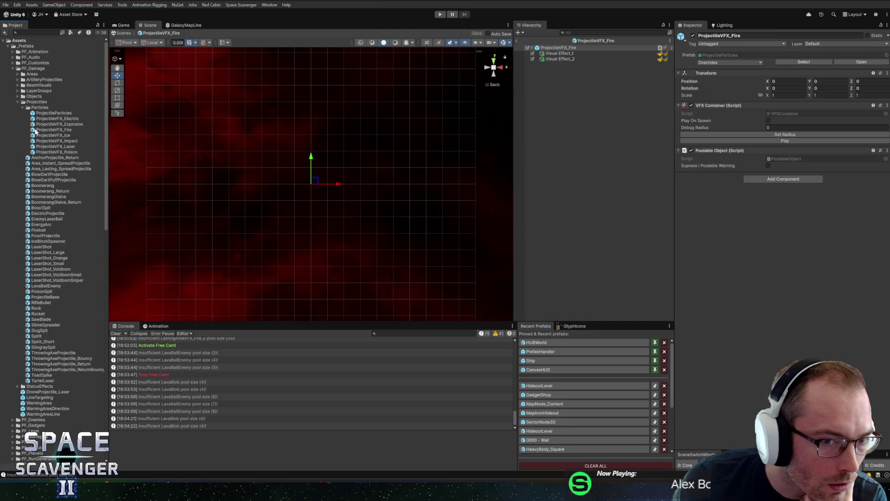
Select both Visual Effect children of ProjectileVFX_Fire
{"action": "left_click", "coordinate": [561, 59]}
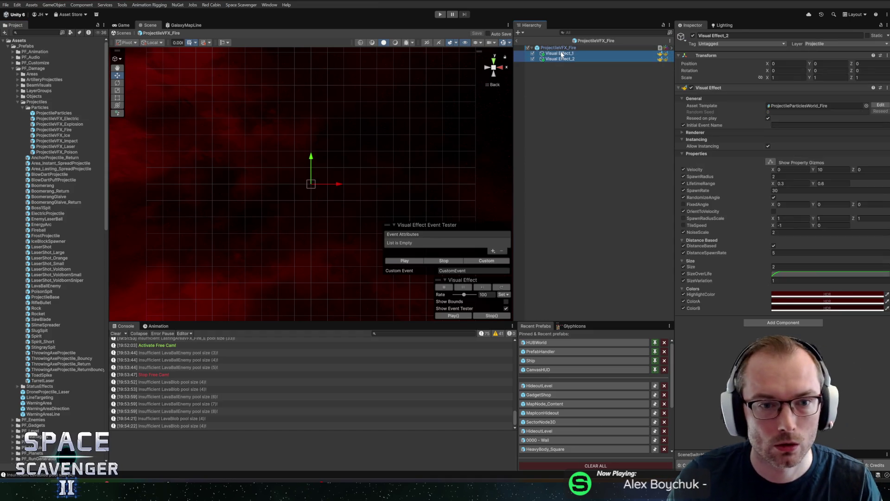
{"action": "left_click", "coordinate": [559, 53], "text": "shift"}
{"action": "scroll", "coordinate": [332, 181], "scroll_direction": "up", "scroll_amount": 5}
{"action": "scroll", "coordinate": [330, 183], "scroll_direction": "down", "scroll_amount": 4}
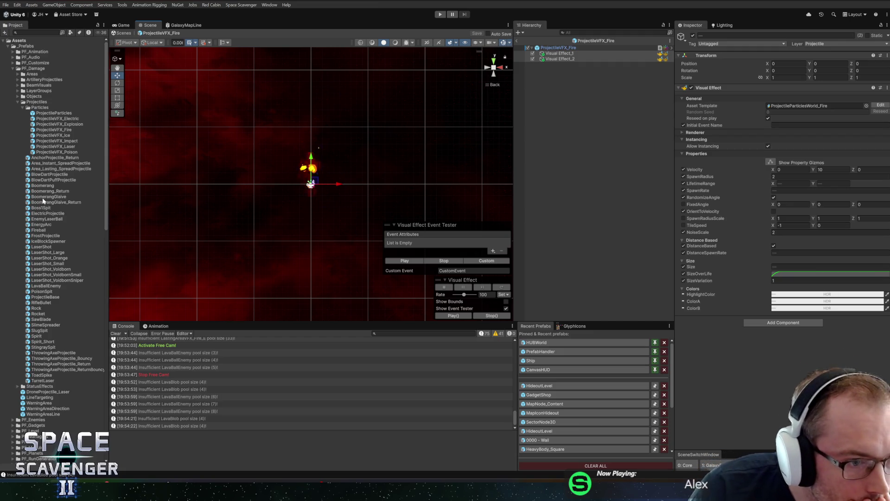
Open Fireball, frame its Bullet, preview the flame, then search the Project for 'snail'
{"action": "left_click", "coordinate": [29, 230]}
{"action": "double_click", "coordinate": [30, 230]}
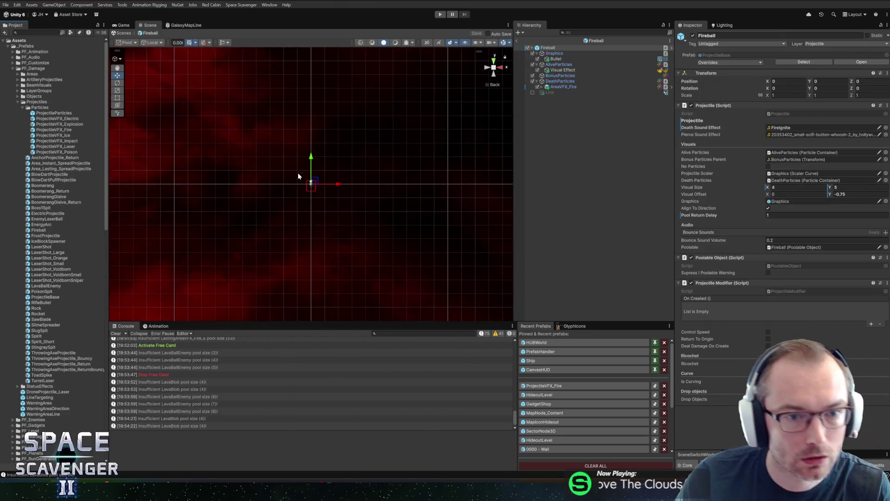
{"action": "left_click", "coordinate": [529, 59]}
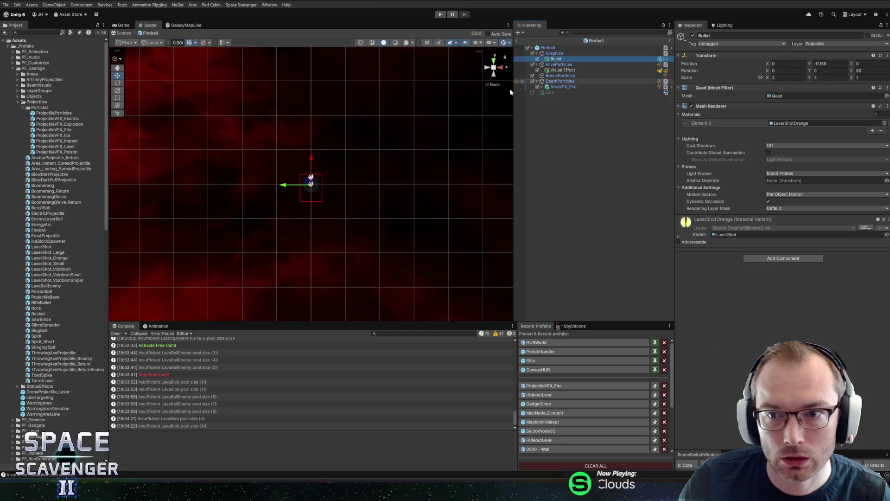
{"action": "key", "text": "f"}
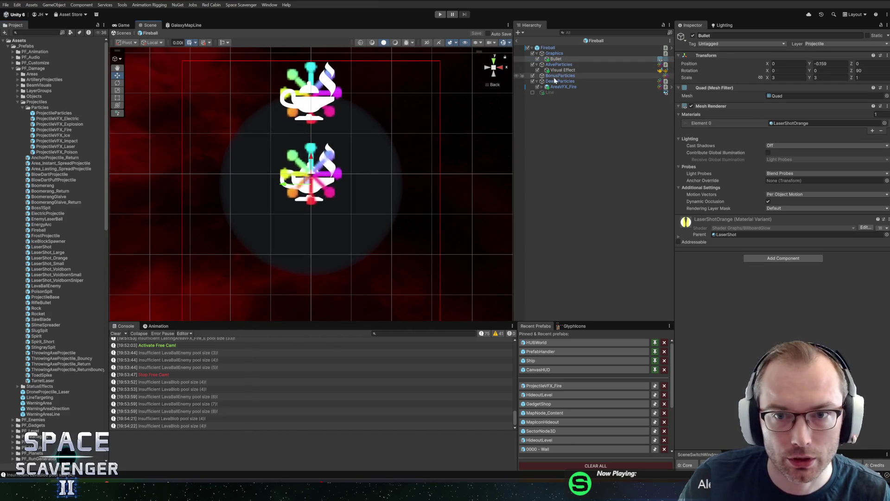
{"action": "left_click", "coordinate": [557, 70]}
{"action": "scroll", "coordinate": [363, 250], "scroll_direction": "down", "scroll_amount": 10}
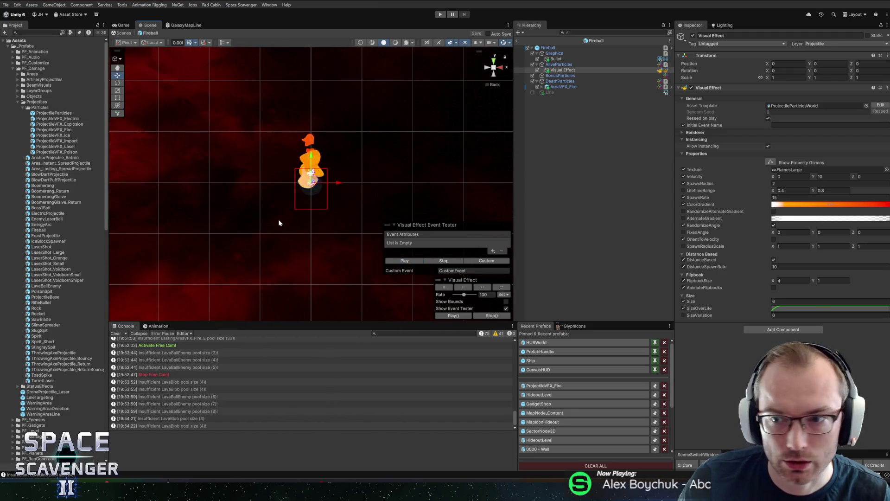
{"action": "left_click", "coordinate": [35, 32]}
{"action": "type", "text": "snail"}
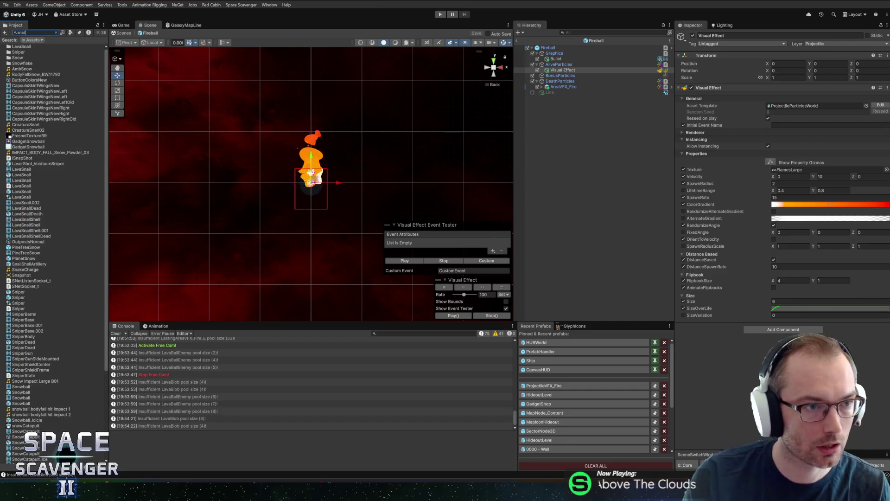
Open LavaSnail and follow its Shooter's projectile prefab to open LavaBallEnemy
{"action": "double_click", "coordinate": [14, 57]}
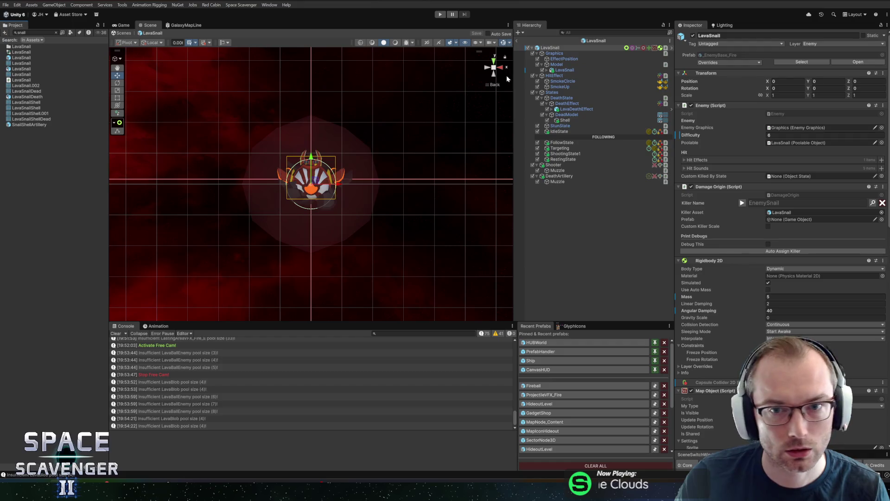
{"action": "left_click", "coordinate": [569, 165]}
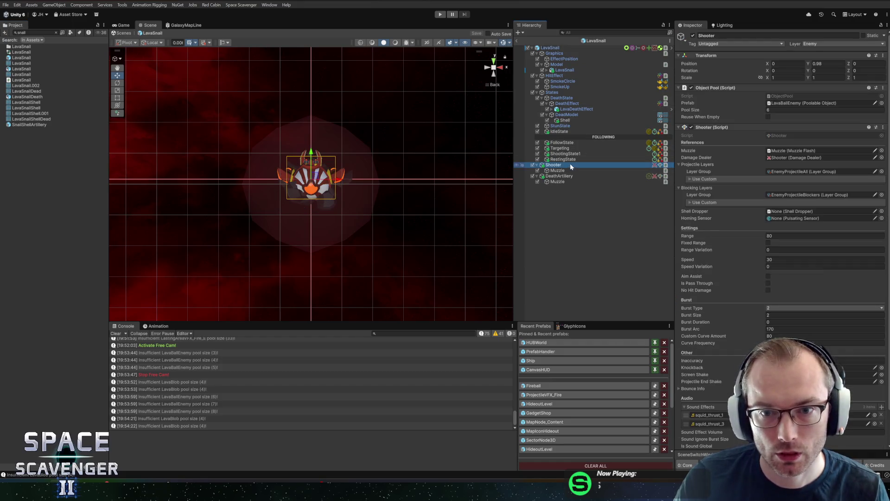
{"action": "left_click", "coordinate": [786, 103]}
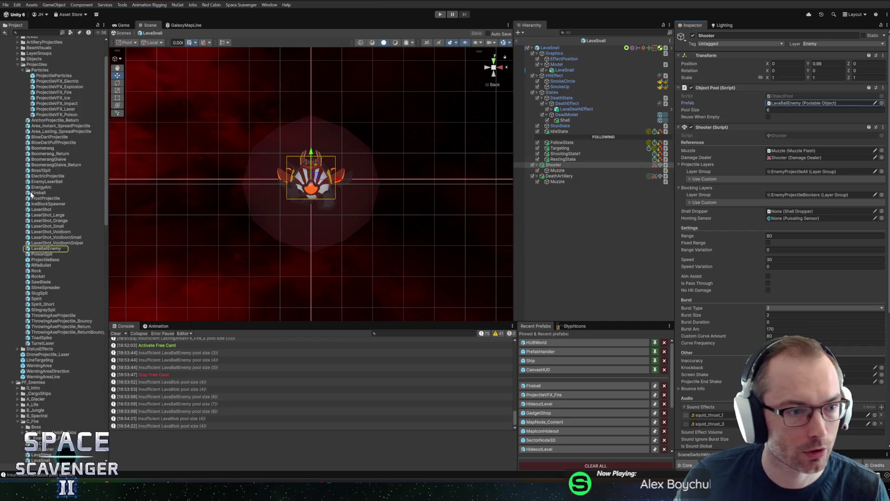
{"action": "double_click", "coordinate": [33, 249]}
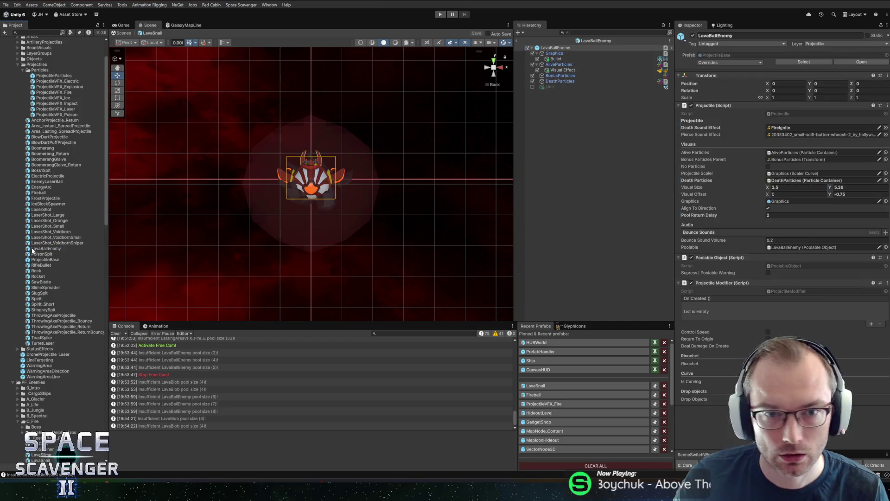
Swap the Bullet's Mesh Renderer material from LaserShotOrange to LaserShotPink
{"action": "double_click", "coordinate": [556, 59]}
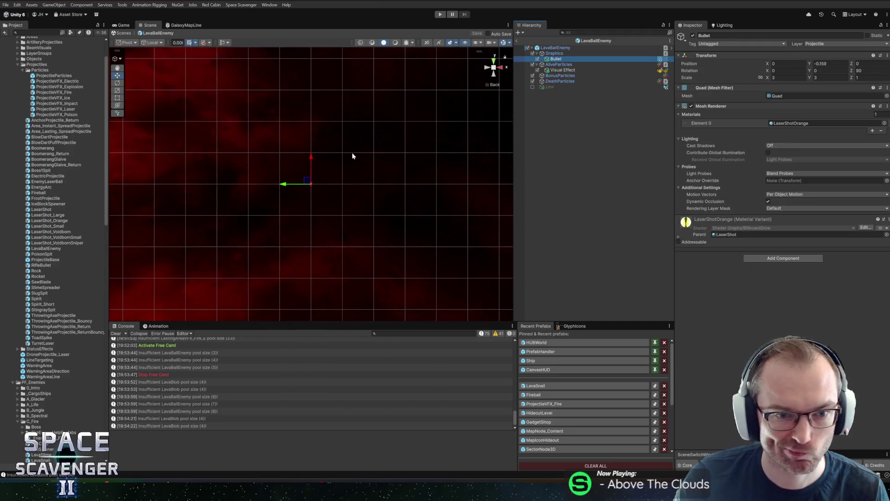
{"action": "scroll", "coordinate": [356, 158], "scroll_direction": "down", "scroll_amount": 5}
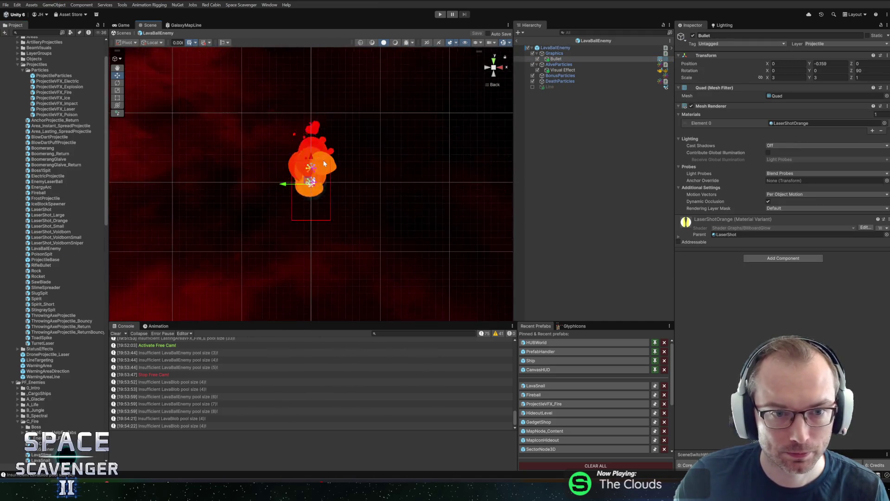
{"action": "left_click", "coordinate": [678, 236]}
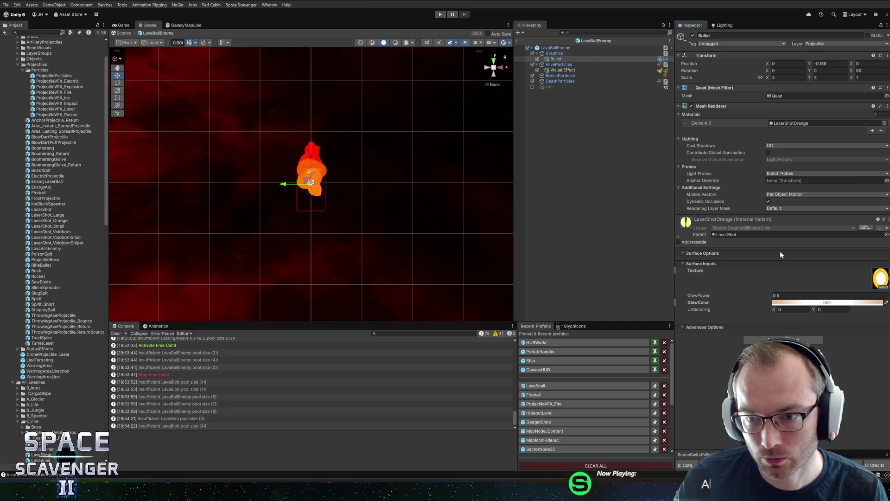
{"action": "left_click", "coordinate": [886, 236]}
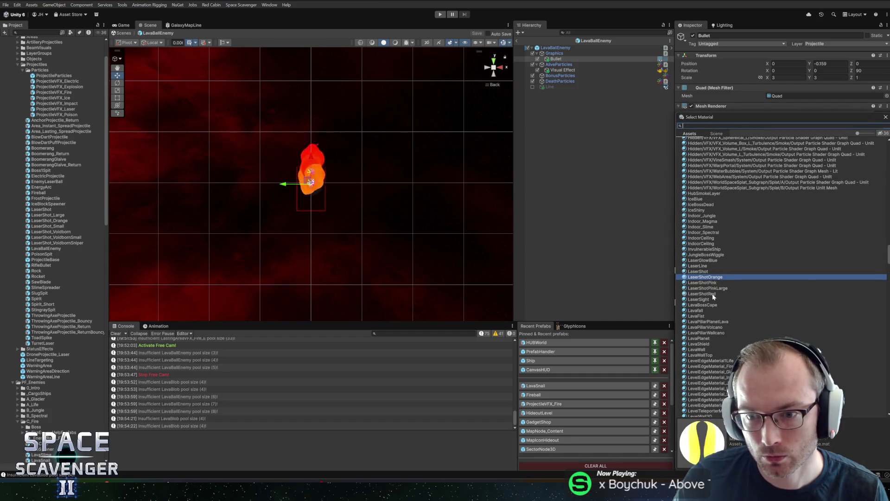
{"action": "double_click", "coordinate": [711, 282]}
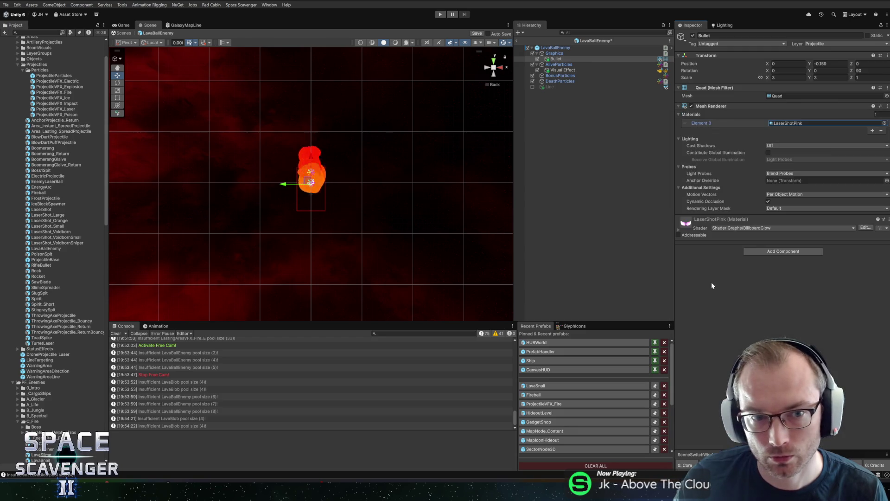
Duplicate the LaserShotOrange material and rename the copy LaserShotBlue
{"action": "left_click", "coordinate": [792, 124]}
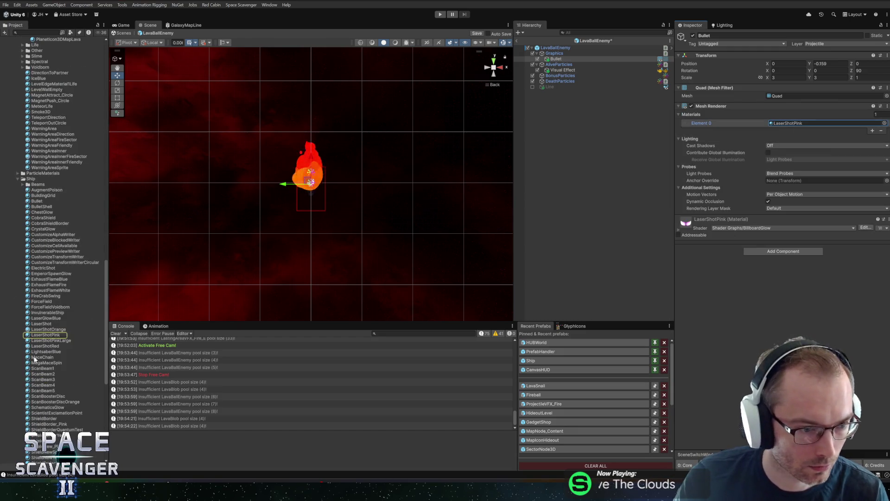
{"action": "left_click", "coordinate": [49, 329]}
{"action": "key", "text": "ctrl+d"}
{"action": "key", "text": "F2"}
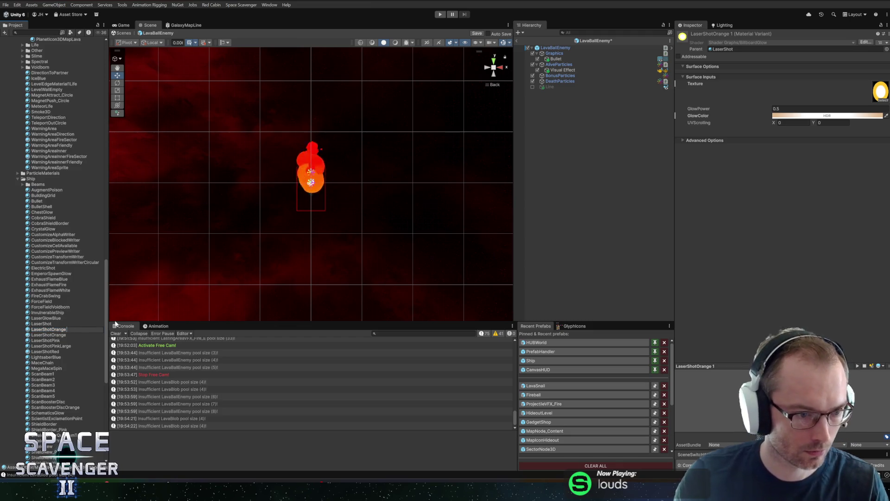
{"action": "type", "text": "LaserShotO"}
{"action": "key", "text": "BackSpace"}
{"action": "type", "text": "Blue"}
{"action": "key", "text": "Return"}
Assign LaserShotBlue to the Bullet and shift its GlowColor hue toward blue
{"action": "mouse_move", "coordinate": [46, 329]}
{"action": "left_mouse_down"}
{"action": "mouse_move", "coordinate": [562, 72]}
{"action": "mouse_move", "coordinate": [557, 61]}
{"action": "left_mouse_up"}
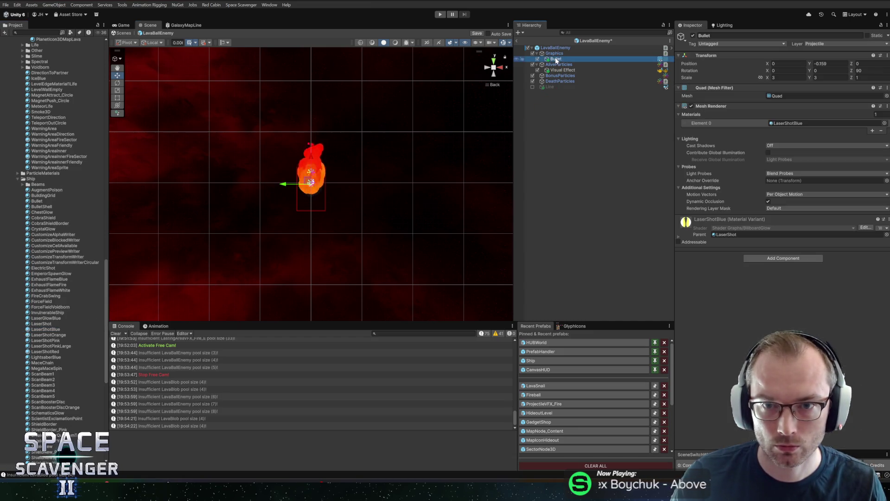
{"action": "left_click", "coordinate": [679, 231]}
{"action": "left_click", "coordinate": [821, 302]}
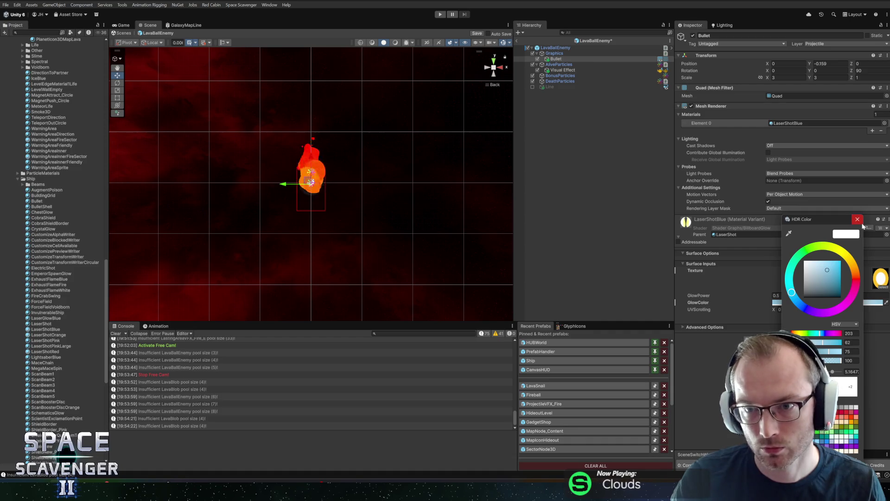
{"action": "left_click", "coordinate": [795, 298]}
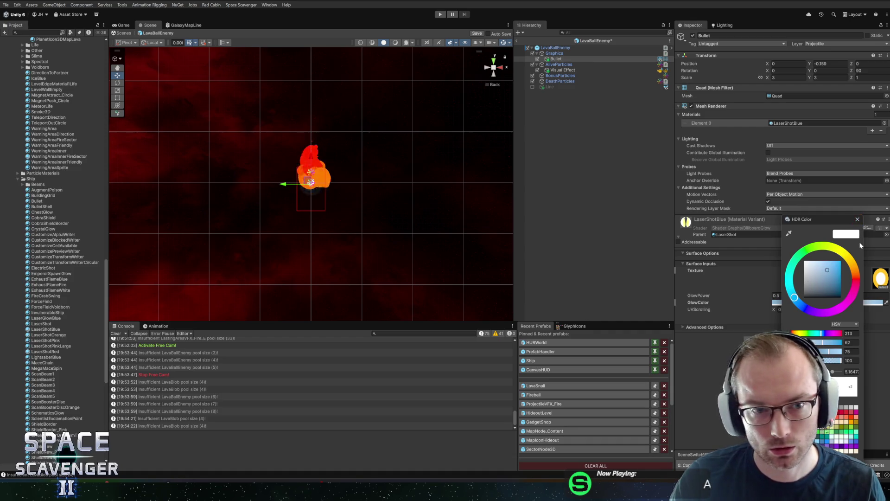
{"action": "left_click", "coordinate": [857, 219]}
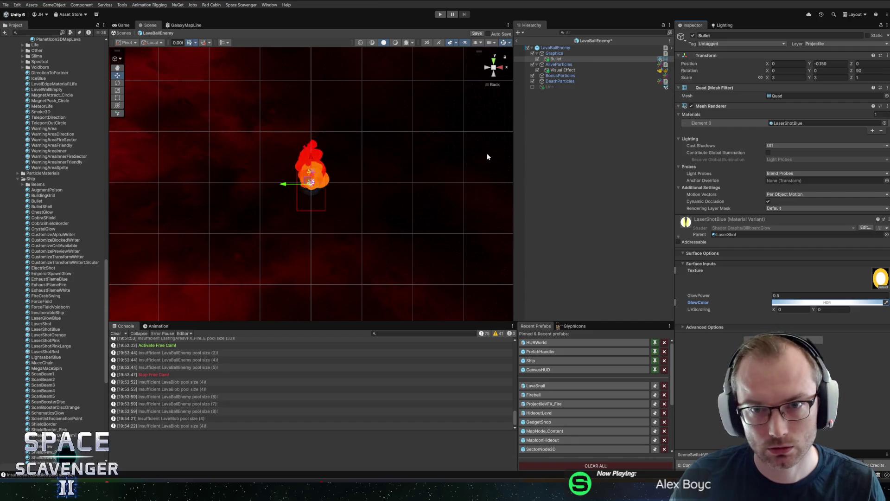
Use the LaserPinkCircle texture, make the glow fully saturated and bright, and save
{"action": "mouse_move", "coordinate": [397, 159]}
{"action": "left_mouse_down"}
{"action": "mouse_move", "coordinate": [546, 171]}
{"action": "mouse_move", "coordinate": [155, 137]}
{"action": "mouse_move", "coordinate": [319, 138]}
{"action": "left_mouse_up"}
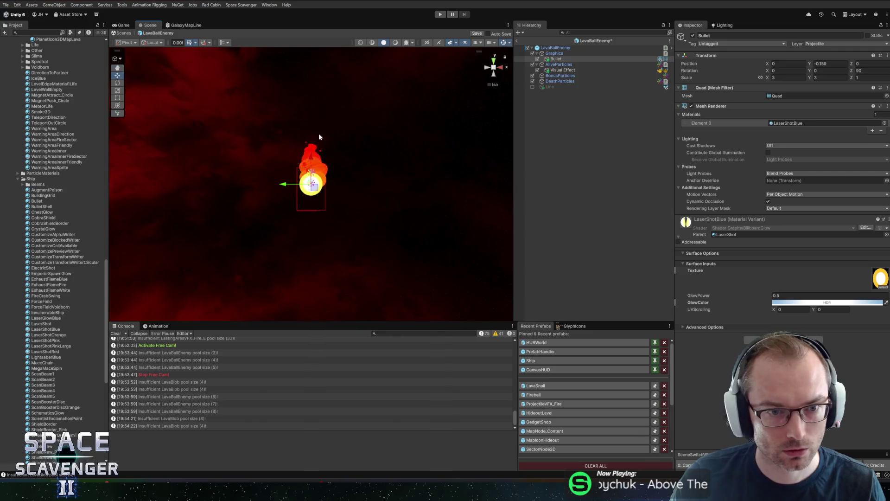
{"action": "left_click", "coordinate": [882, 287]}
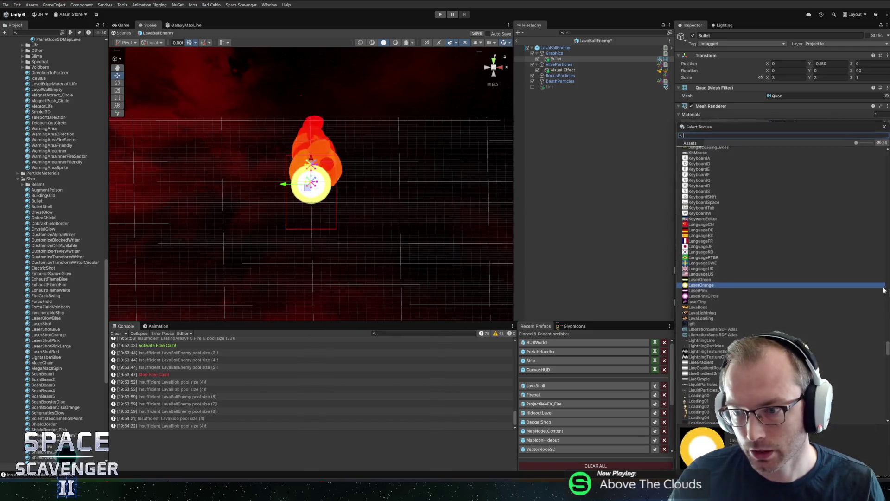
{"action": "double_click", "coordinate": [705, 297]}
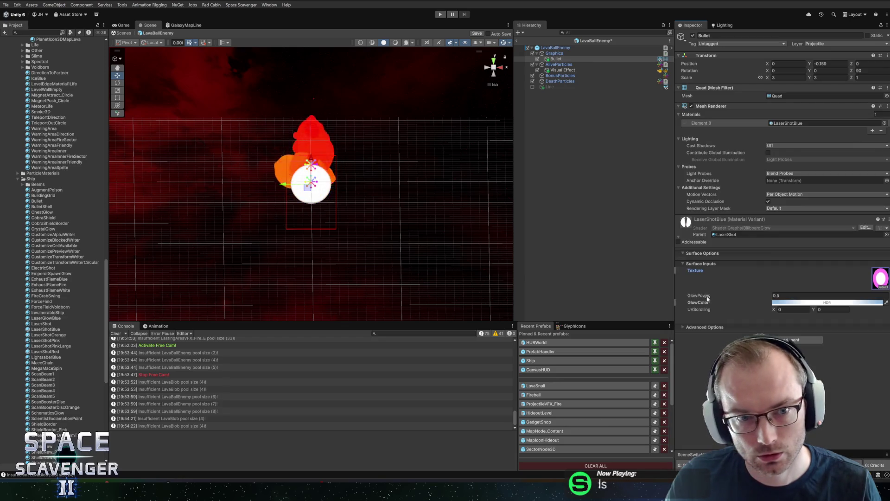
{"action": "left_click", "coordinate": [789, 302]}
{"action": "mouse_move", "coordinate": [826, 271]}
{"action": "left_mouse_down"}
{"action": "mouse_move", "coordinate": [855, 247]}
{"action": "mouse_move", "coordinate": [839, 247]}
{"action": "left_mouse_up"}
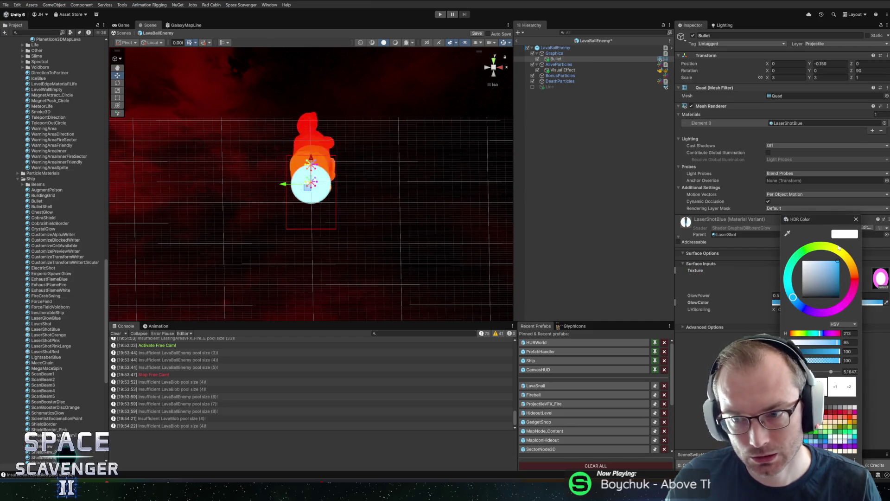
{"action": "left_click", "coordinate": [836, 341]}
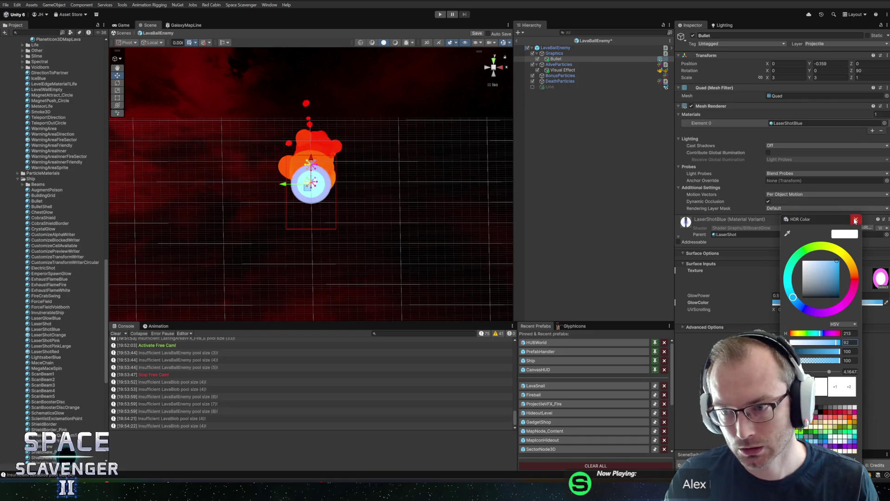
{"action": "key", "text": "Escape"}
{"action": "key", "text": "ctrl+s"}
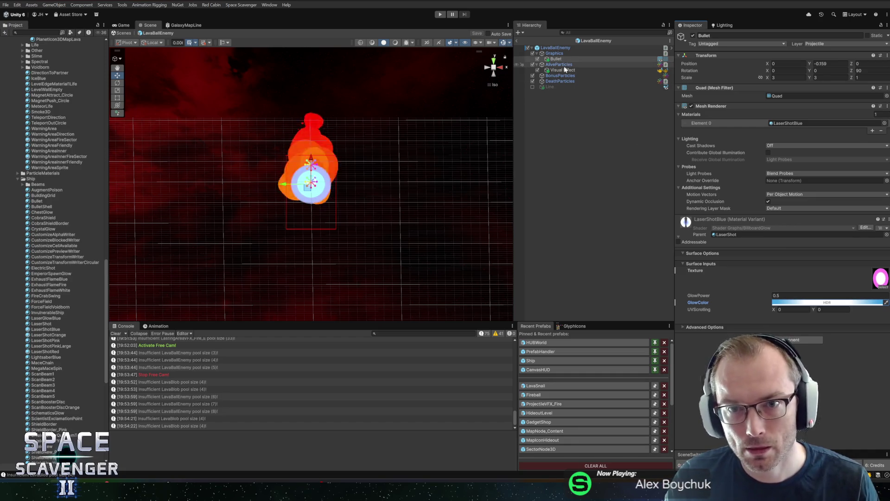
In the Visual Effect's ColorGradient, add a red key and move the orange key
{"action": "left_click", "coordinate": [562, 69]}
{"action": "left_click", "coordinate": [783, 204]}
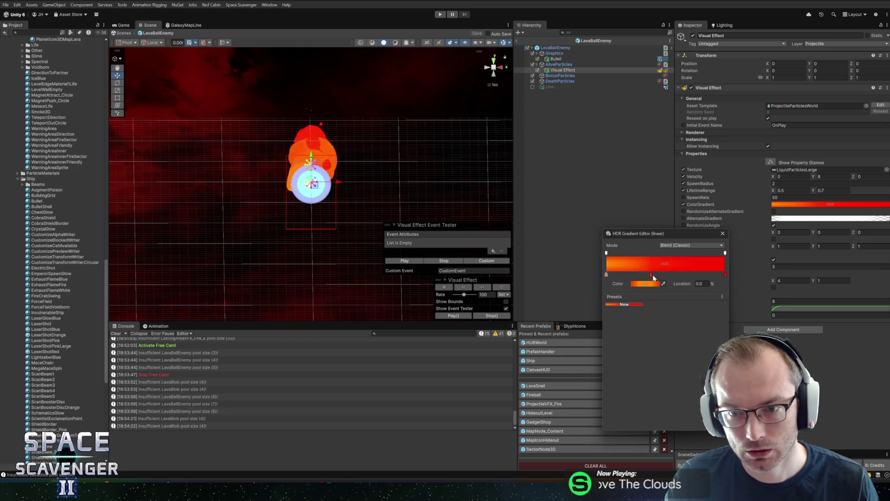
{"action": "left_click_drag", "start_coordinate": [652, 276], "coordinate": [679, 277]}
{"action": "mouse_move", "coordinate": [606, 275]}
{"action": "left_mouse_down"}
{"action": "mouse_move", "coordinate": [642, 277]}
{"action": "mouse_move", "coordinate": [593, 275]}
{"action": "left_mouse_up"}
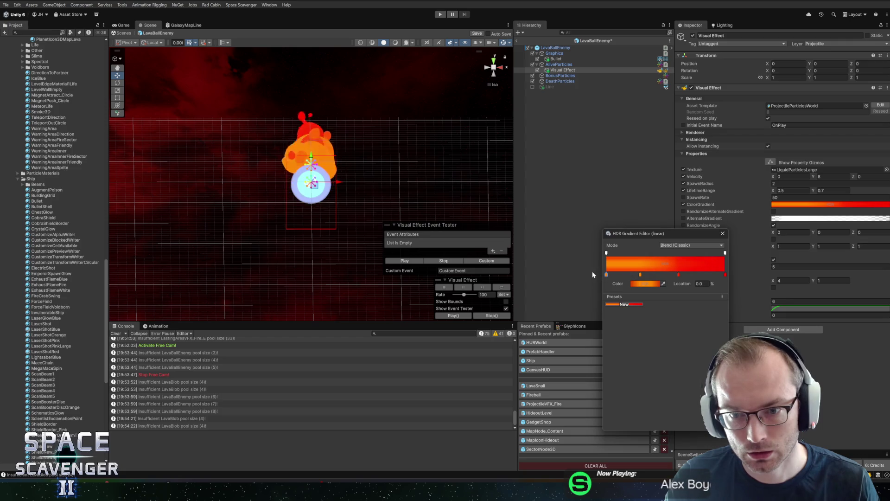
Change that key to pale cyan and raise its HDR intensity by one step
{"action": "left_click", "coordinate": [643, 285]}
{"action": "mouse_move", "coordinate": [672, 270]}
{"action": "left_mouse_down"}
{"action": "mouse_move", "coordinate": [664, 258]}
{"action": "mouse_move", "coordinate": [712, 257]}
{"action": "left_mouse_up"}
{"action": "left_click", "coordinate": [650, 284]}
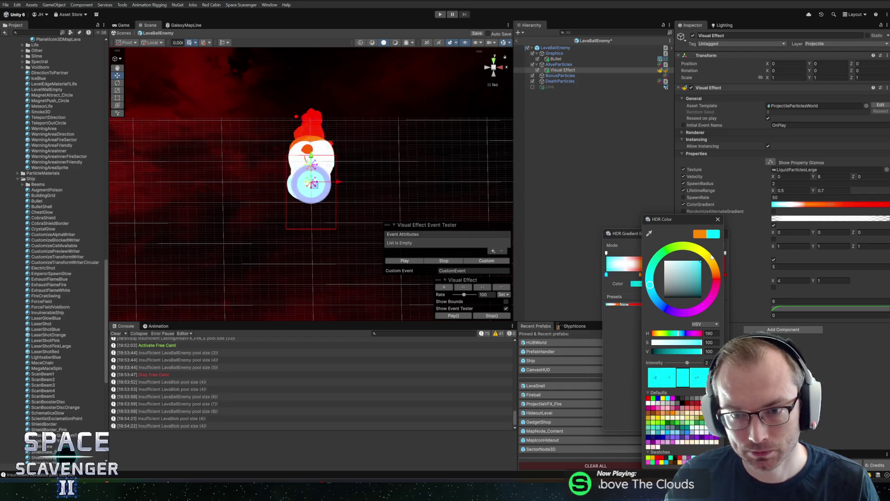
{"action": "left_click", "coordinate": [697, 378]}
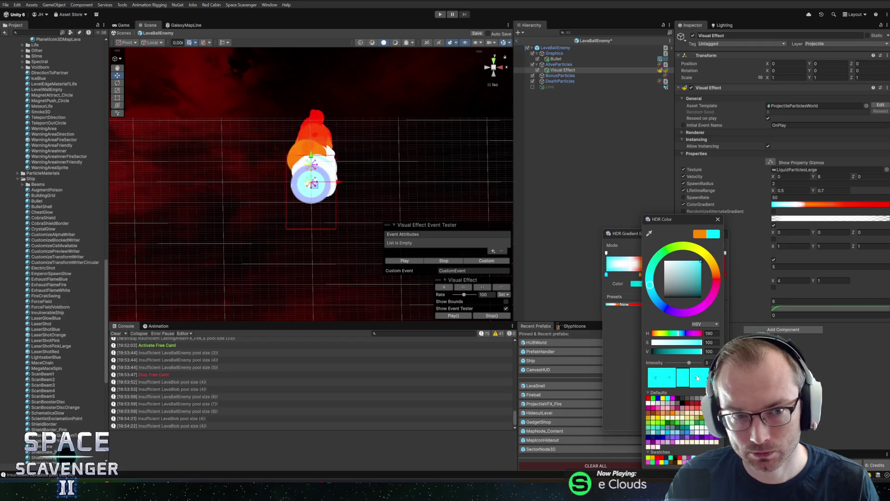
{"action": "left_click", "coordinate": [718, 219]}
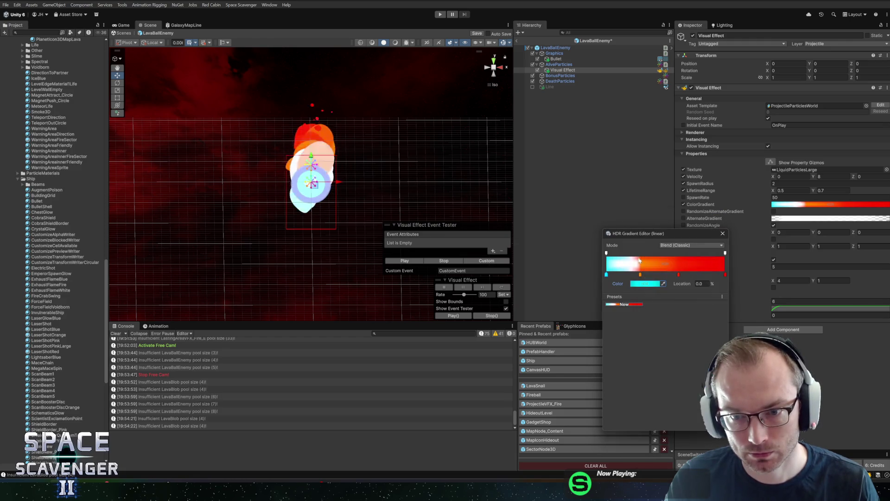
Add a key near the gradient start and set it to a paler, darker cyan
{"action": "left_click", "coordinate": [619, 275]}
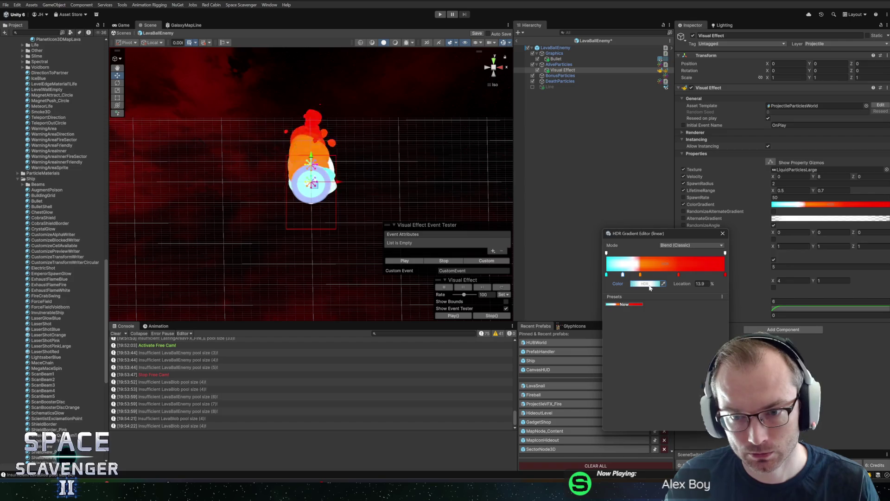
{"action": "left_click", "coordinate": [644, 283]}
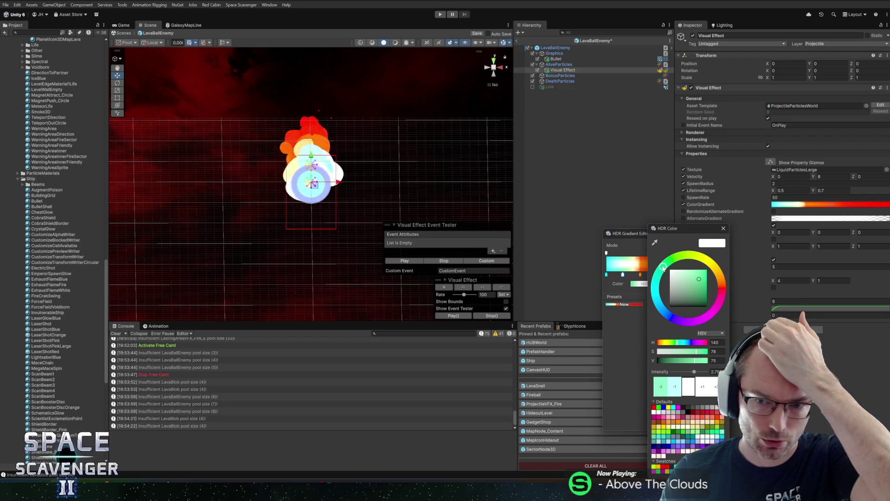
{"action": "left_click_drag", "start_coordinate": [663, 268], "coordinate": [701, 325]}
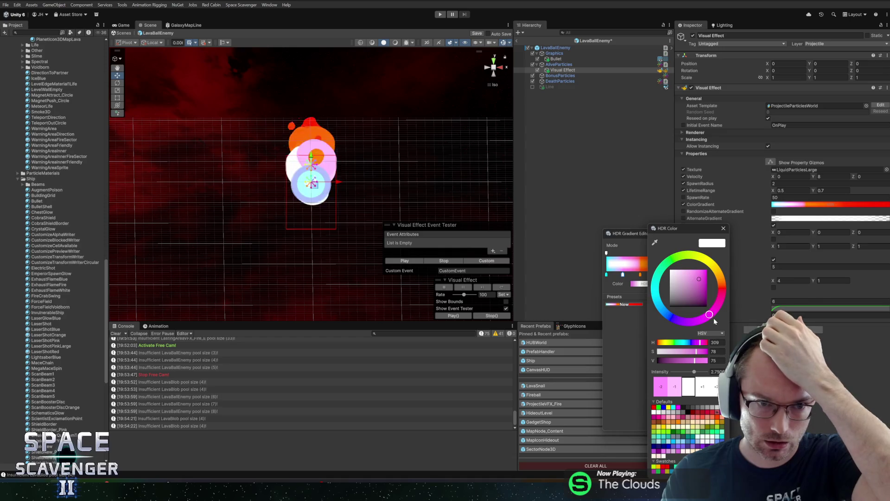
{"action": "mouse_move", "coordinate": [718, 317]}
{"action": "left_mouse_down"}
{"action": "mouse_move", "coordinate": [674, 320]}
{"action": "mouse_move", "coordinate": [659, 301]}
{"action": "left_mouse_up"}
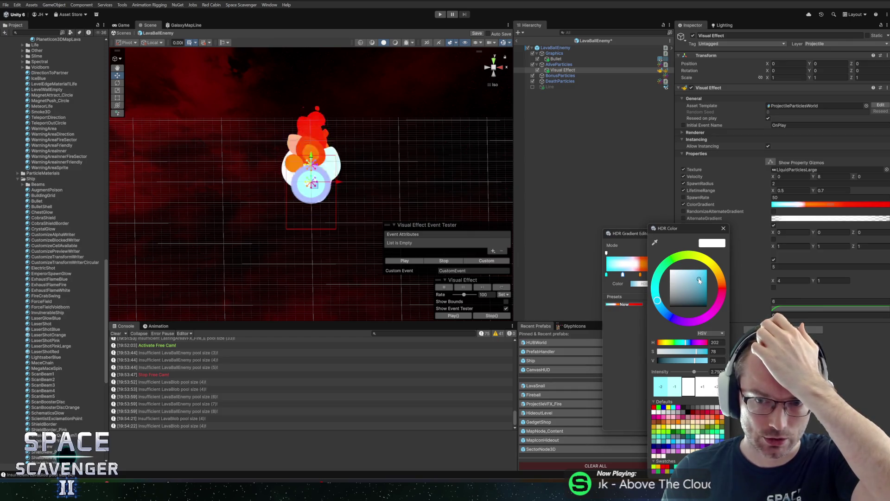
{"action": "left_click_drag", "start_coordinate": [699, 281], "coordinate": [684, 288]}
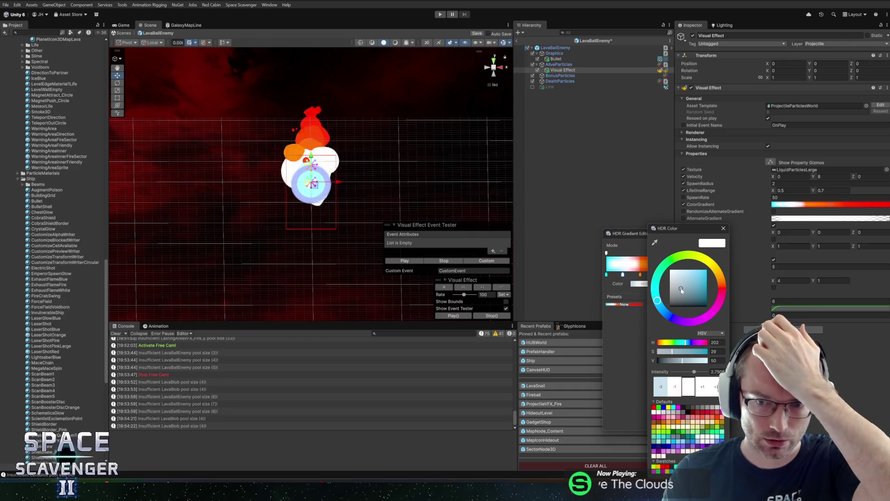
{"action": "left_click", "coordinate": [724, 229]}
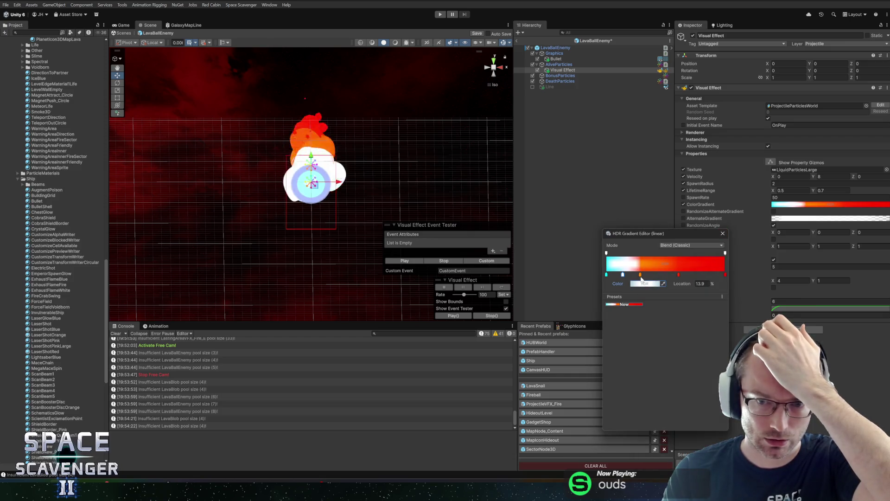
Add another key at 19%, review the orange key at 28.6%, close the editor and save
{"action": "left_click", "coordinate": [629, 275]}
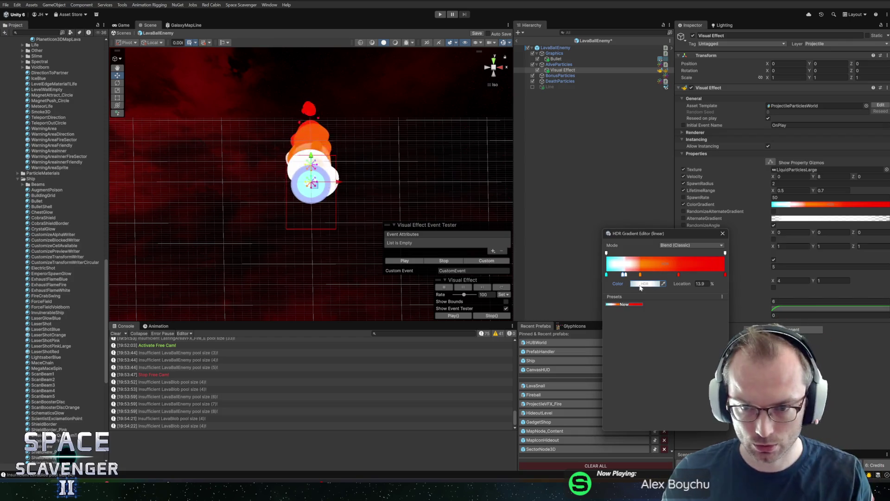
{"action": "double_click", "coordinate": [624, 275]}
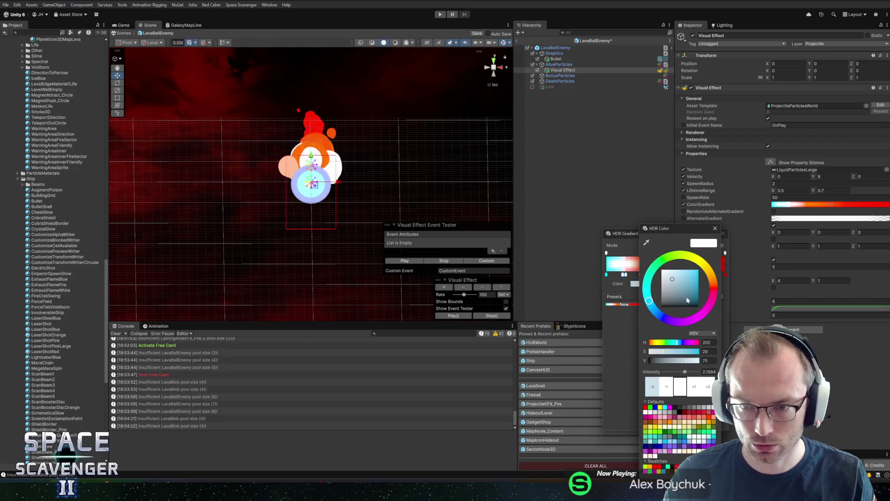
{"action": "left_click", "coordinate": [715, 228]}
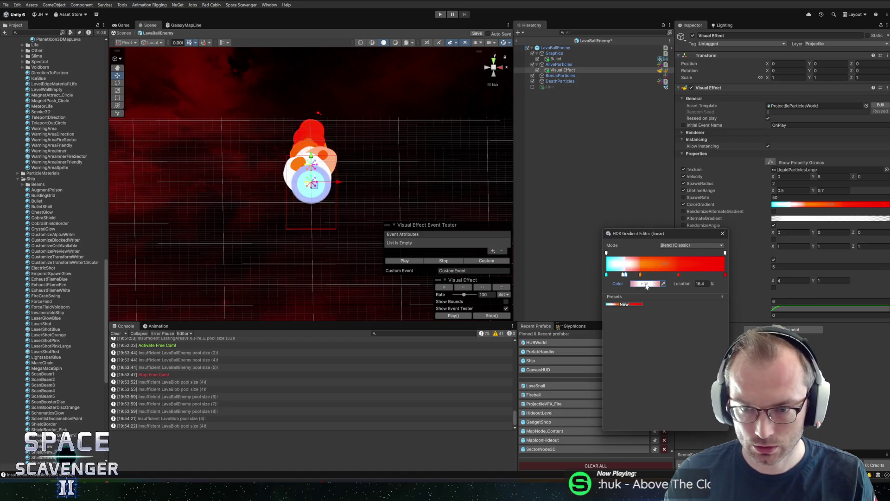
{"action": "left_click", "coordinate": [646, 283]}
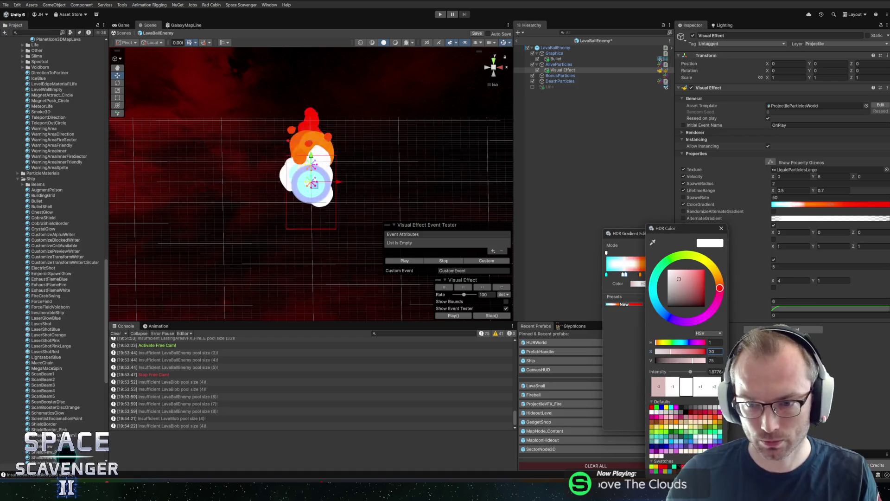
{"action": "left_click", "coordinate": [721, 229]}
{"action": "left_click", "coordinate": [641, 275]}
{"action": "left_click", "coordinate": [646, 283]}
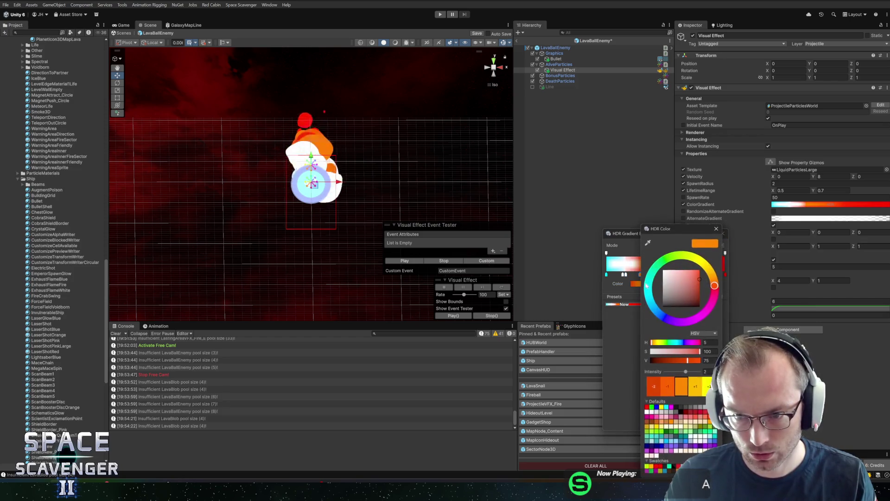
{"action": "left_click", "coordinate": [722, 228]}
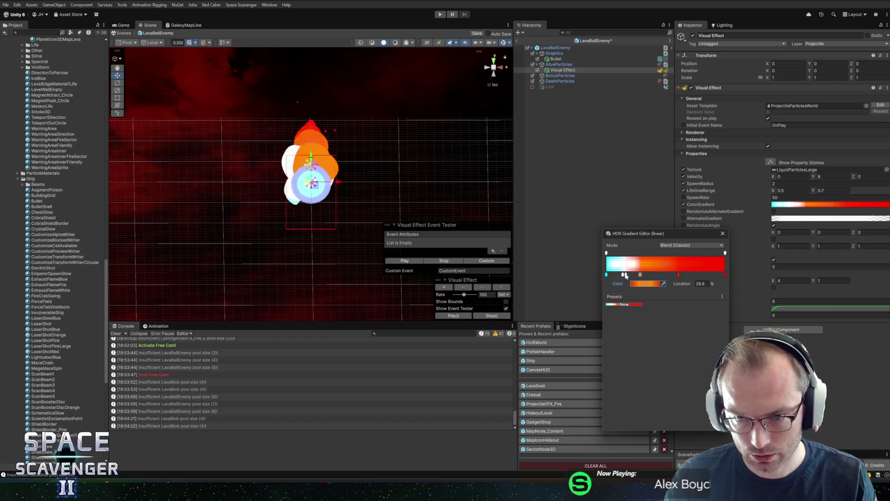
{"action": "left_click", "coordinate": [645, 284]}
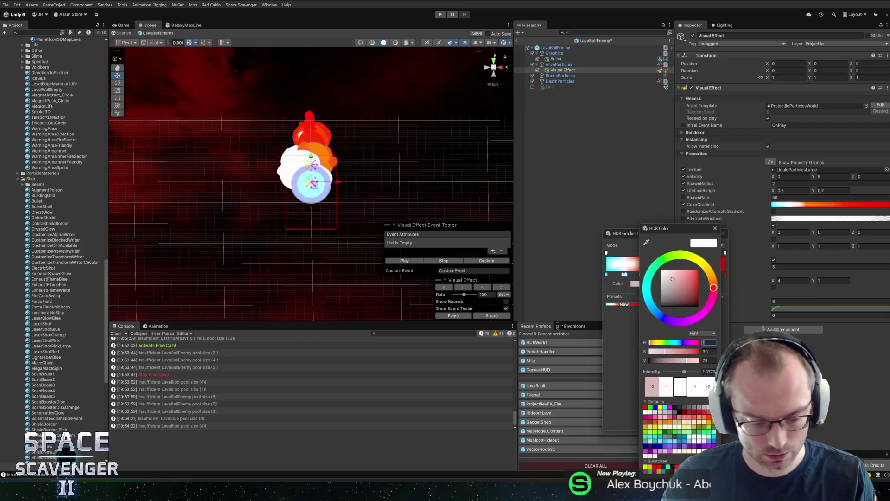
{"action": "left_click", "coordinate": [715, 228]}
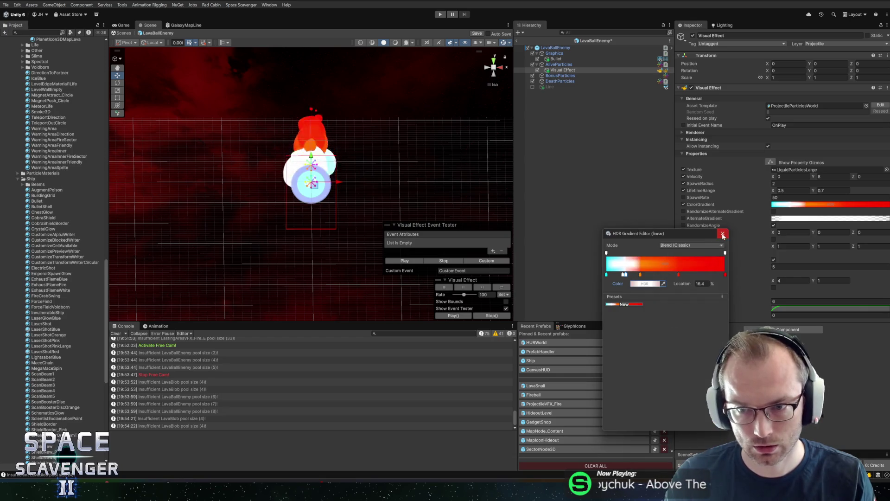
{"action": "left_click", "coordinate": [722, 233]}
{"action": "key", "text": "ctrl+s"}
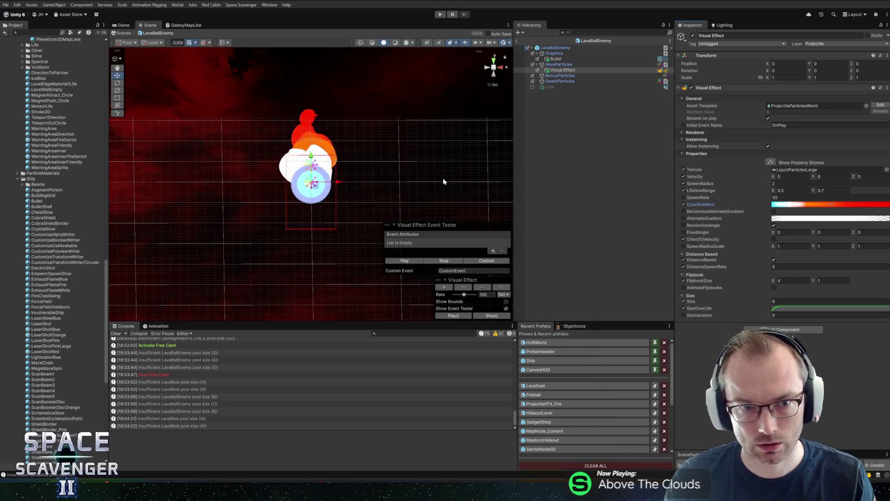
Return to the main scene, enter Play mode and maximize the Game view
{"action": "left_click", "coordinate": [517, 40]}
{"action": "left_click", "coordinate": [440, 14]}
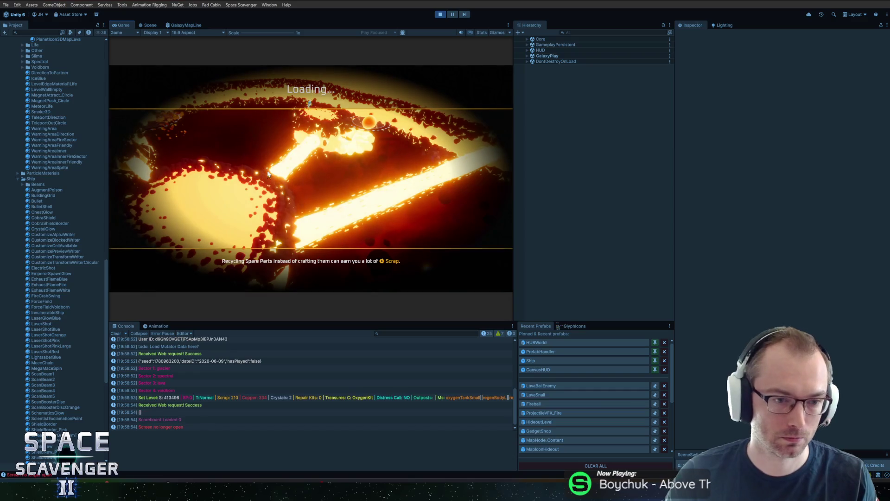
{"action": "double_click", "coordinate": [130, 26]}
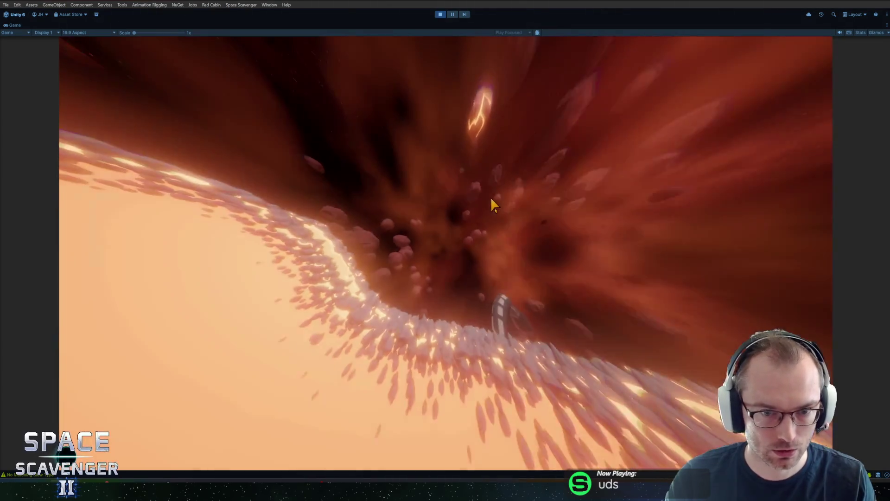
Run 'spawn LavaSnail' in the debug console, watch its attacks, then stop the playtest
{"action": "key", "text": "grave"}
{"action": "type", "text": "spawn snai"}
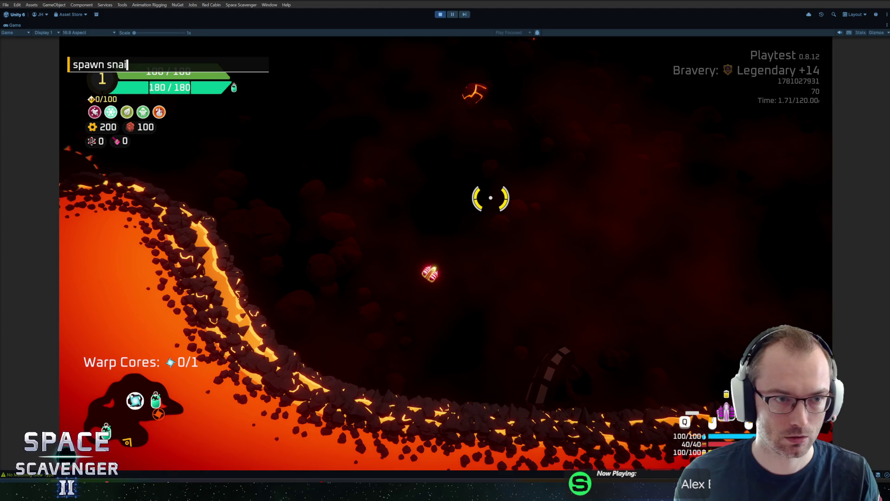
{"action": "key", "text": "BackSpace"}
{"action": "key", "text": "BackSpace"}
{"action": "key", "text": "BackSpace"}
{"action": "key", "text": "BackSpace"}
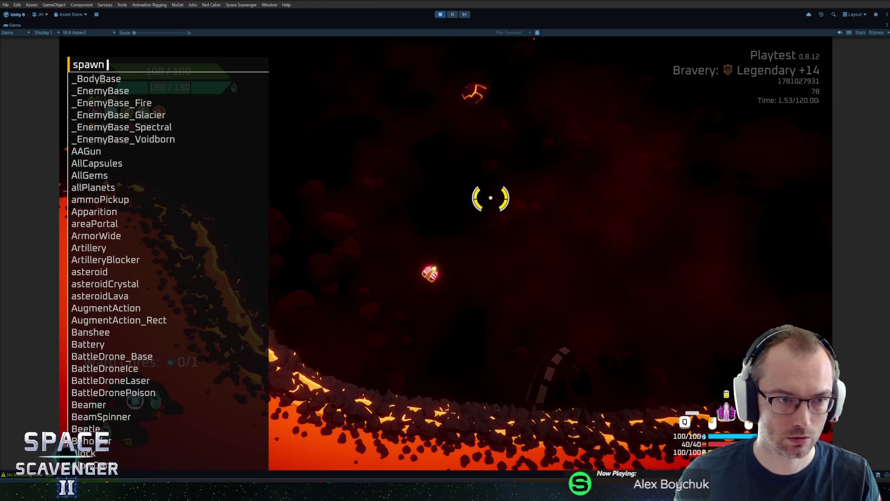
{"action": "type", "text": "lav"}
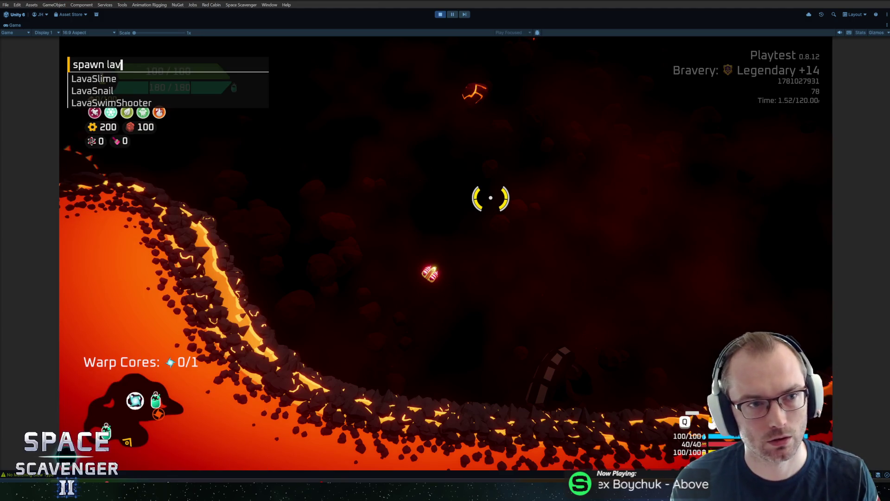
{"action": "key", "text": "Down"}
{"action": "key", "text": "Down"}
{"action": "key", "text": "Return"}
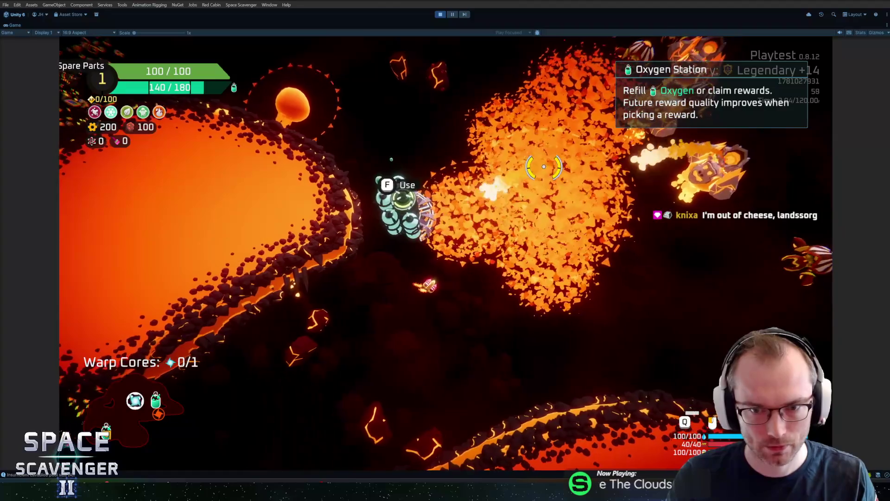
{"action": "key", "text": "ctrl+p"}
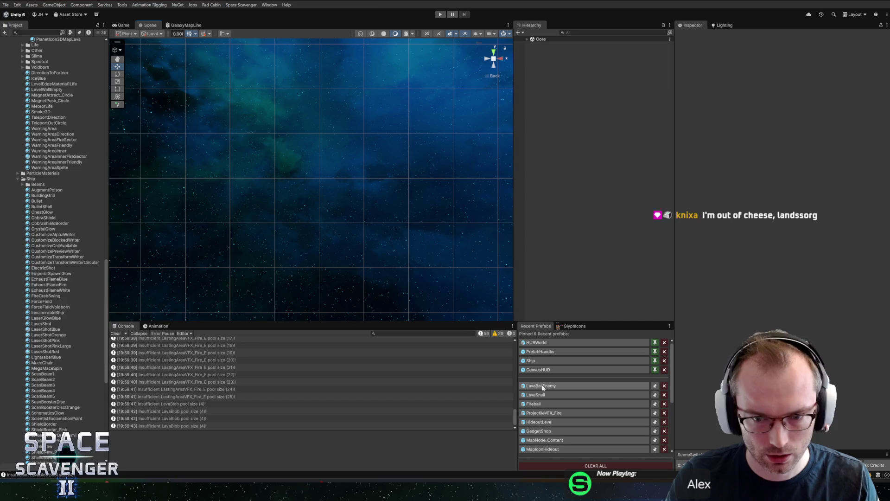
Move the flame gradient's red key to 75% and its orange key to about 50%
{"action": "left_click", "coordinate": [563, 70]}
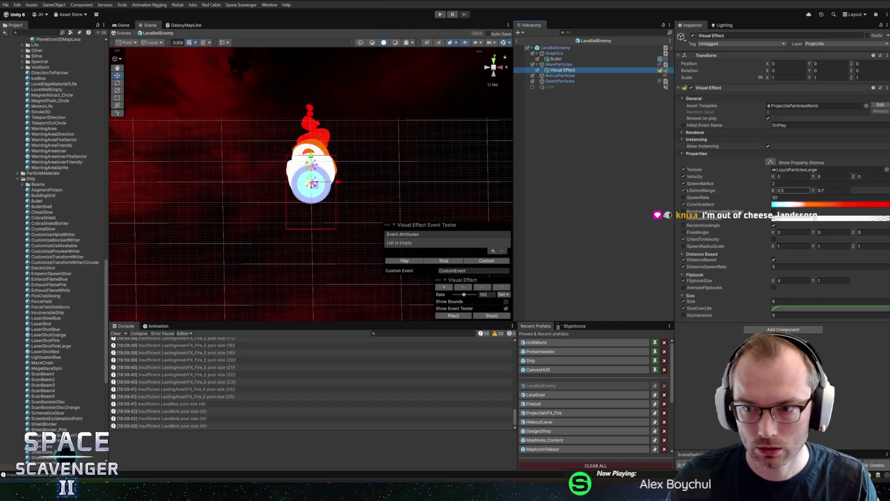
{"action": "left_click", "coordinate": [798, 204]}
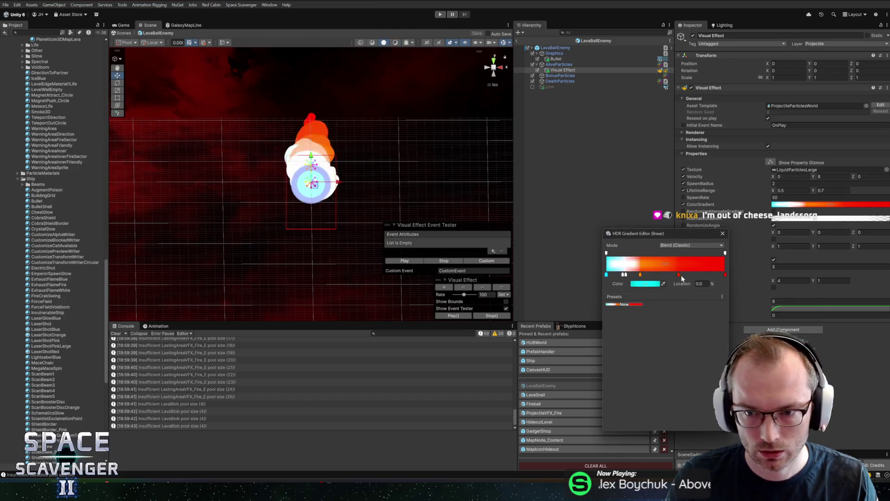
{"action": "left_click_drag", "start_coordinate": [679, 276], "coordinate": [696, 276]}
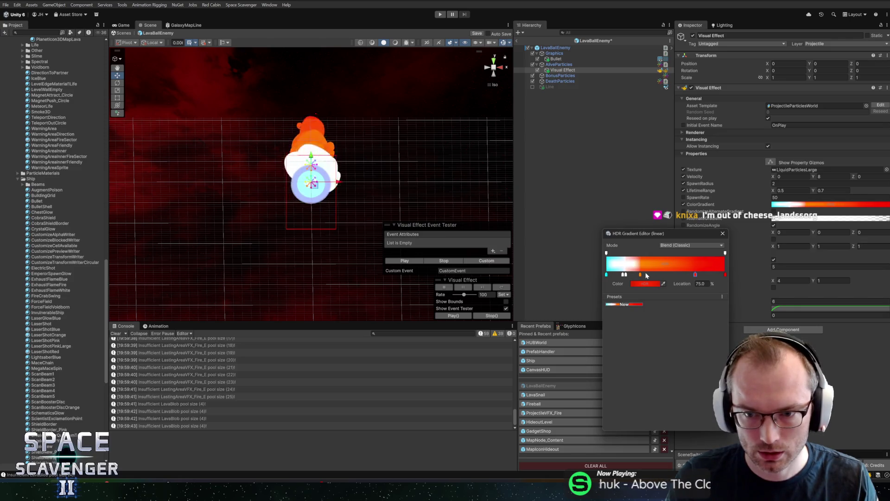
{"action": "mouse_move", "coordinate": [641, 277]}
{"action": "left_mouse_down"}
{"action": "mouse_move", "coordinate": [667, 277]}
{"action": "mouse_move", "coordinate": [631, 276]}
{"action": "mouse_move", "coordinate": [640, 276]}
{"action": "left_mouse_up"}
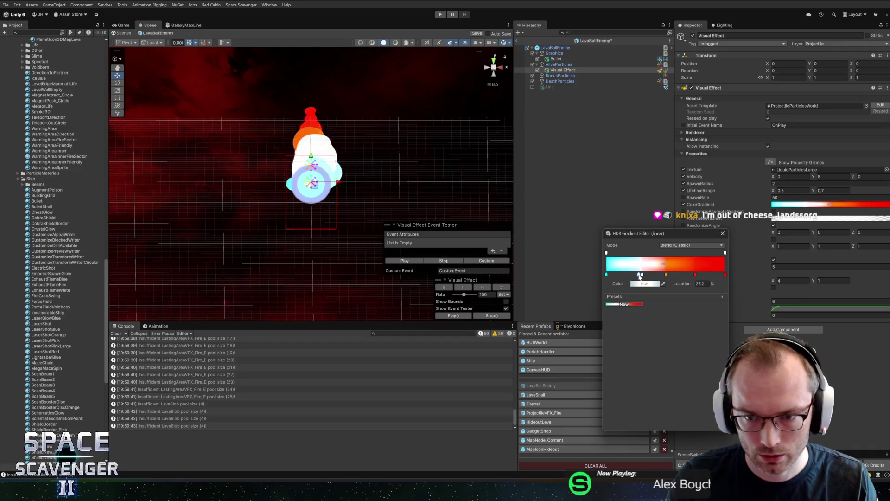
{"action": "left_click", "coordinate": [724, 234]}
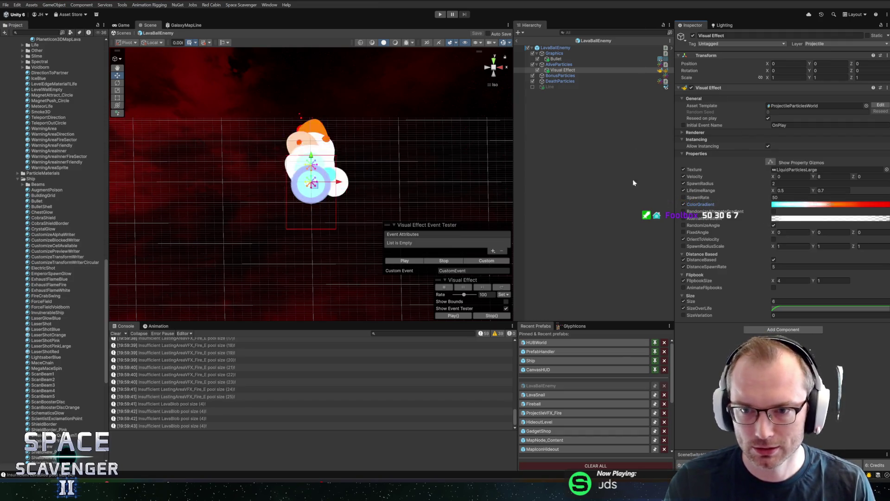
{"action": "left_click", "coordinate": [556, 59]}
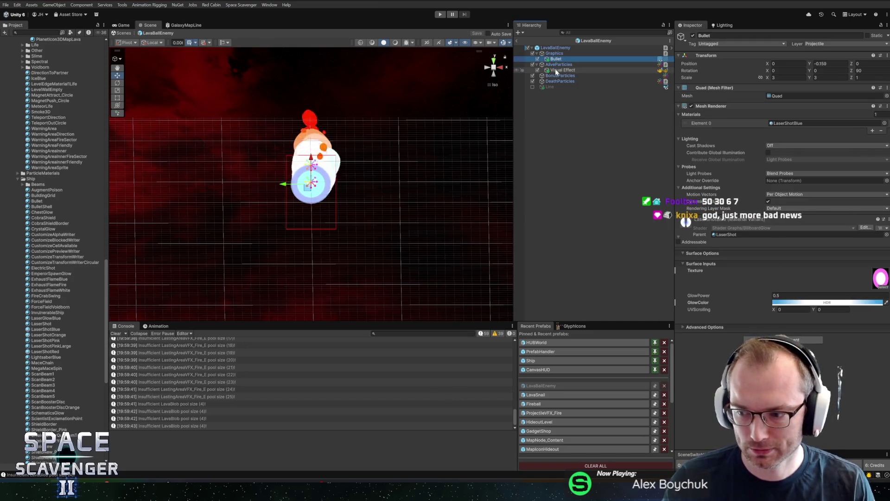
{"action": "left_click", "coordinate": [556, 71]}
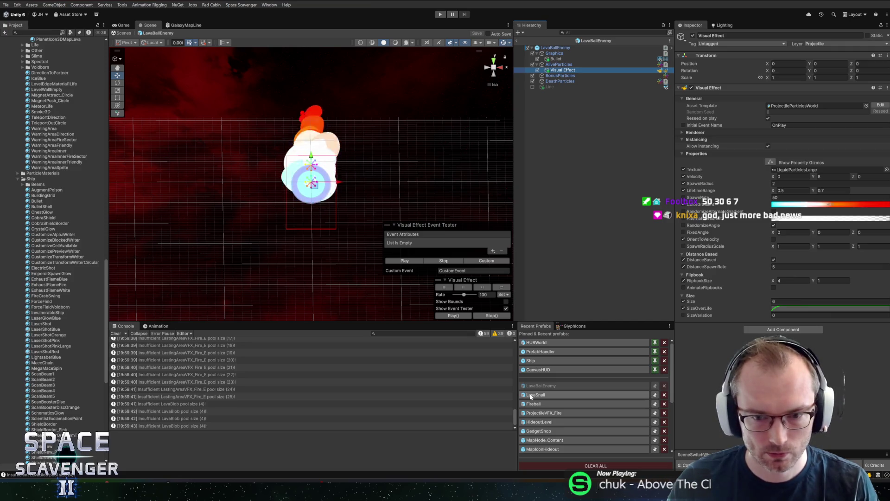
{"action": "mouse_move", "coordinate": [531, 397]}
{"action": "left_mouse_down"}
{"action": "mouse_move", "coordinate": [592, 72]}
{"action": "mouse_move", "coordinate": [580, 271]}
{"action": "mouse_move", "coordinate": [510, 373]}
{"action": "mouse_move", "coordinate": [501, 373]}
{"action": "left_mouse_up"}
Open MagmaGolem and follow Artillery_A's projectile prefab to open LavaBlob
{"action": "scroll", "coordinate": [56, 185], "scroll_direction": "up", "scroll_amount": 3}
{"action": "double_click", "coordinate": [45, 155]}
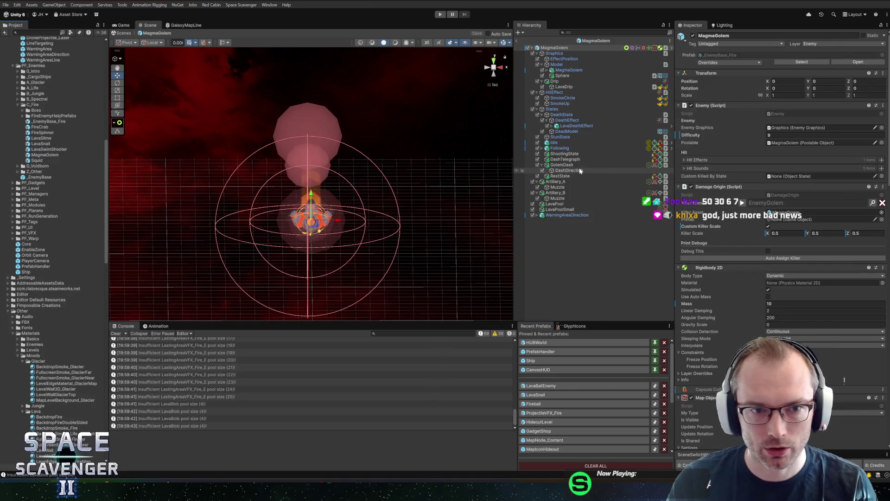
{"action": "left_click", "coordinate": [556, 193]}
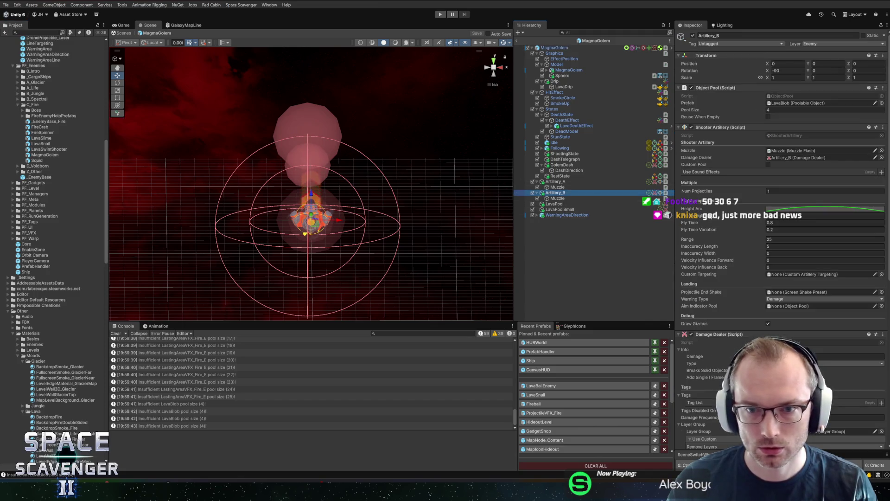
{"action": "left_click", "coordinate": [562, 183]}
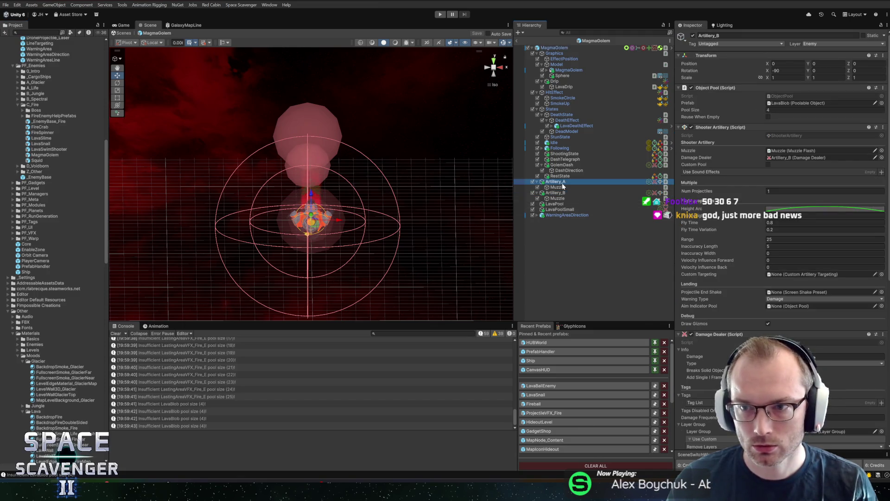
{"action": "left_click", "coordinate": [780, 103]}
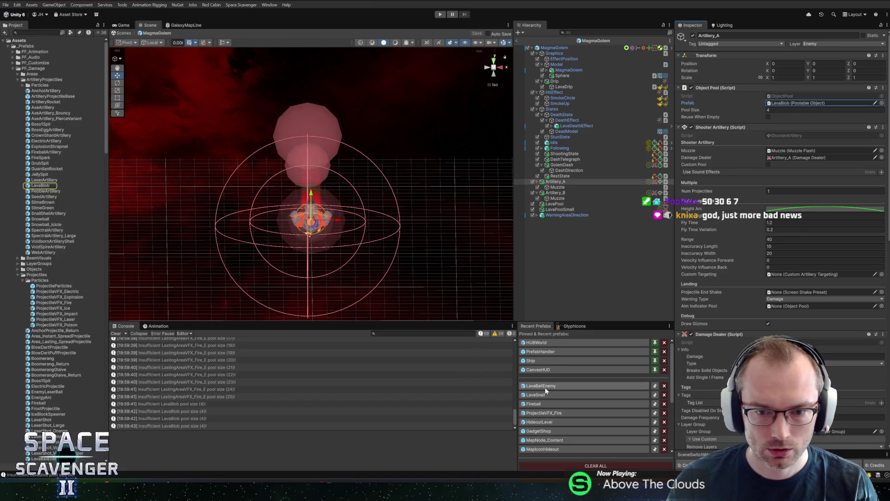
{"action": "double_click", "coordinate": [40, 185]}
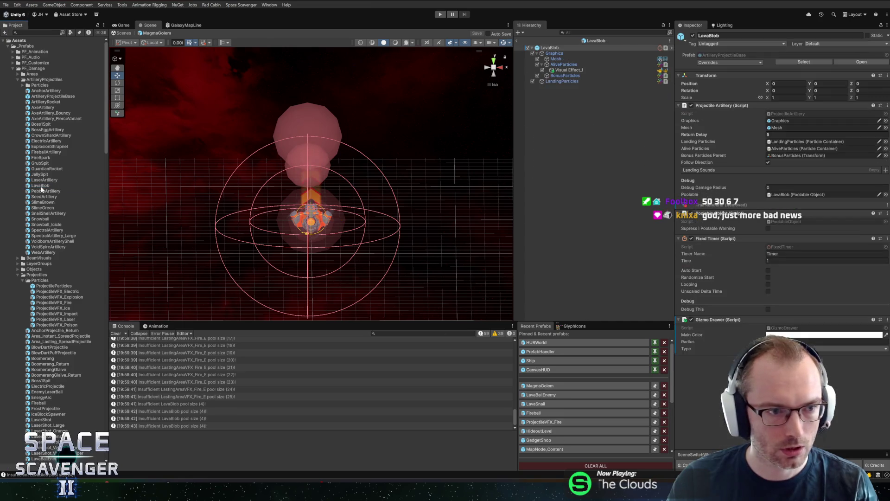
Paste the new gradient onto LavaBlob's Visual Effect_1, set DistanceSpawnRate to 12, exit prefab mode
{"action": "left_click", "coordinate": [540, 395]}
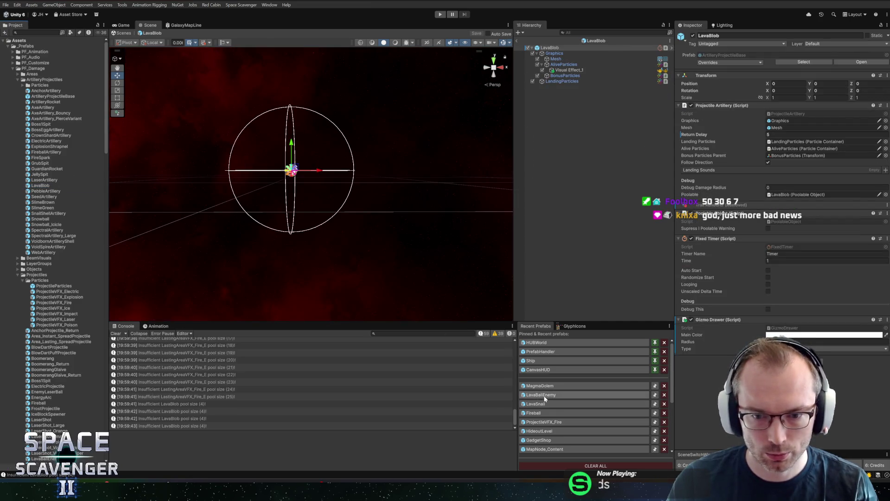
{"action": "left_click", "coordinate": [563, 70]}
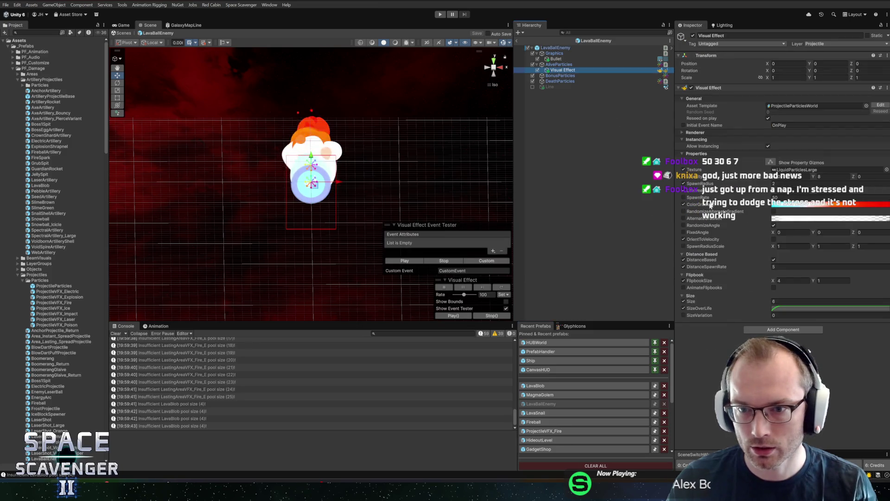
{"action": "left_click", "coordinate": [535, 386]}
{"action": "left_click", "coordinate": [570, 65]}
{"action": "left_click", "coordinate": [570, 70]}
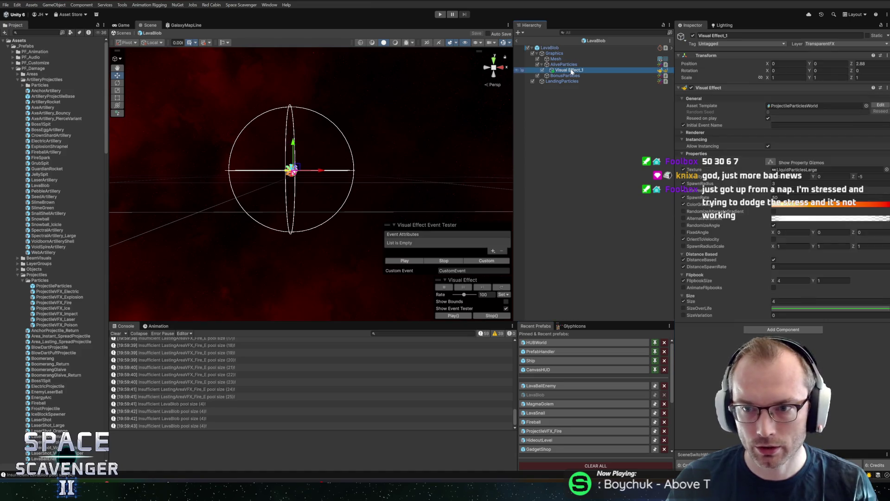
{"action": "left_click", "coordinate": [698, 207]}
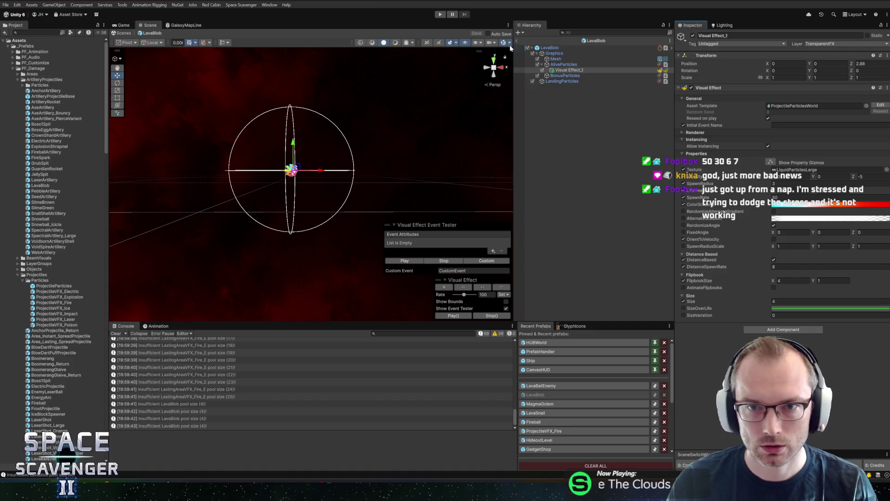
{"action": "left_click", "coordinate": [778, 266]}
{"action": "type", "text": "12"}
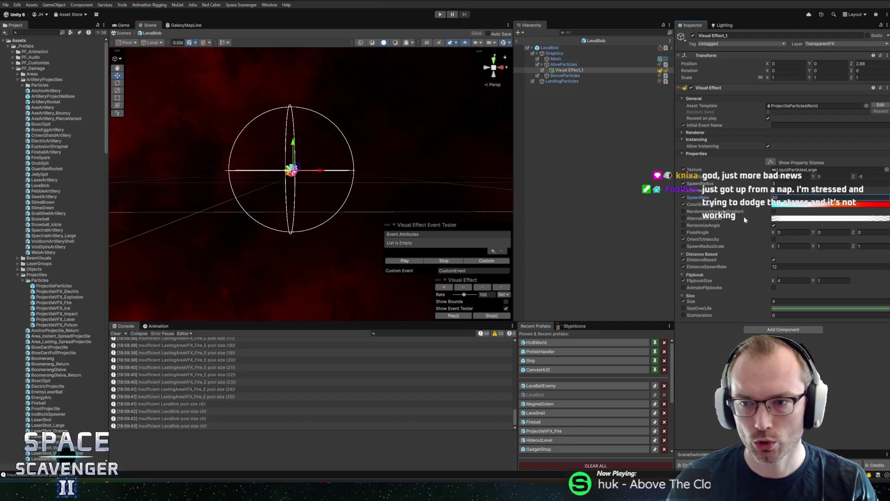
{"action": "left_click", "coordinate": [514, 41]}
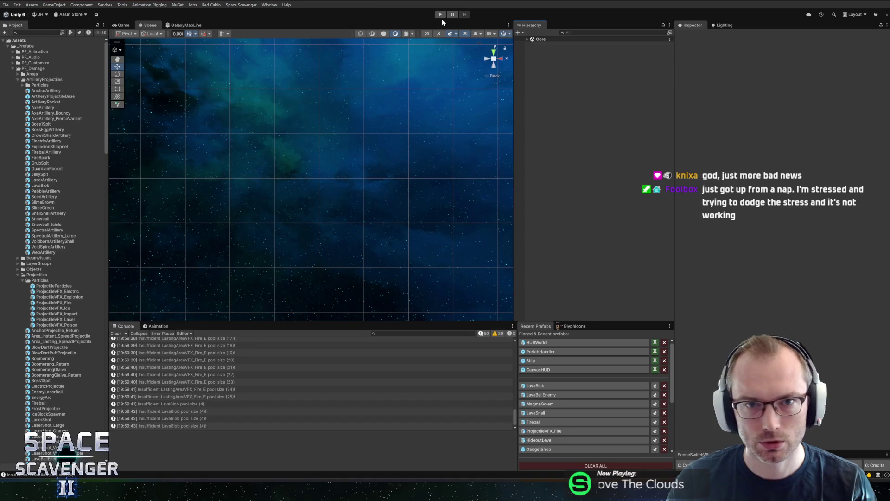
Play, maximize the Game view and run 'spawn LavaSnail' from the debug console
{"action": "left_click", "coordinate": [440, 15]}
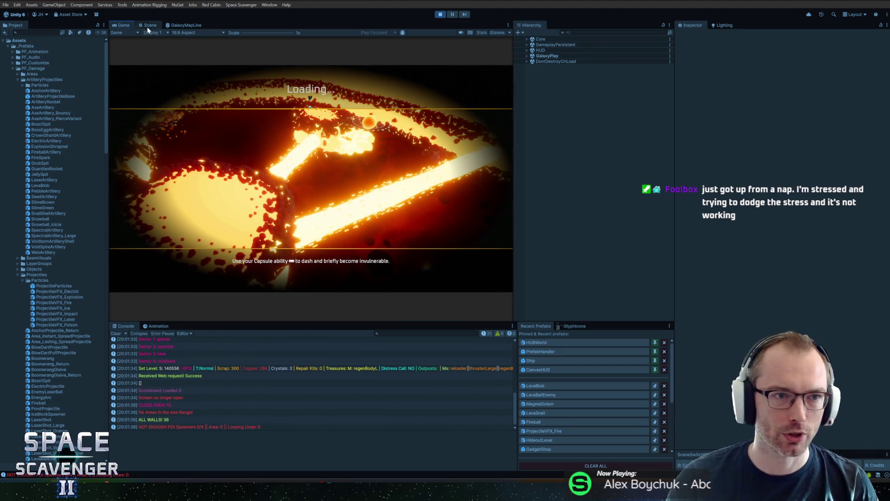
{"action": "double_click", "coordinate": [128, 26]}
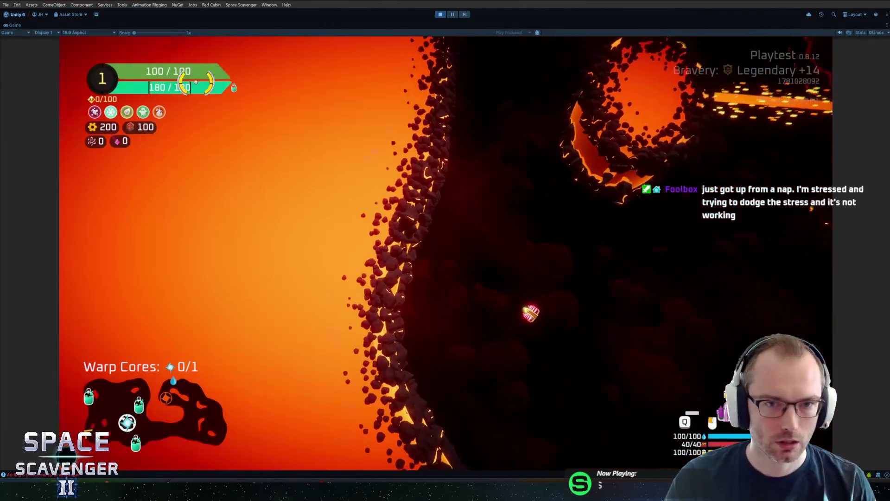
{"action": "key", "text": "grave"}
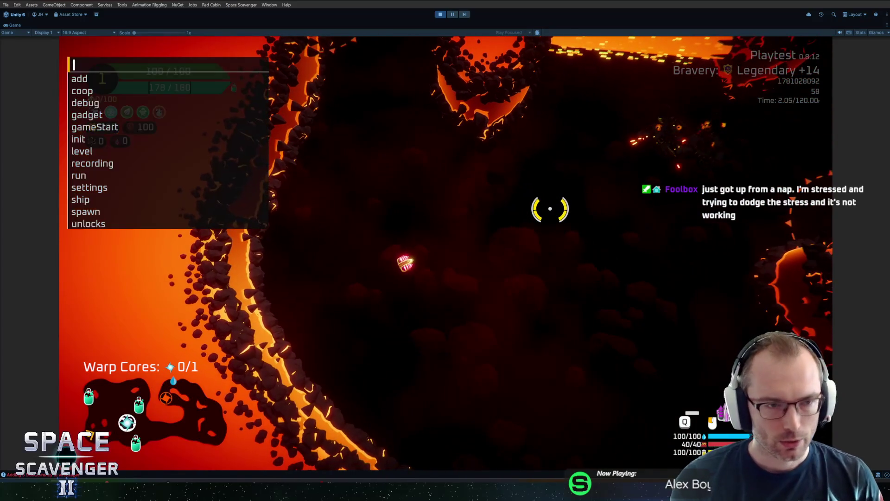
{"action": "type", "text": "spawn "}
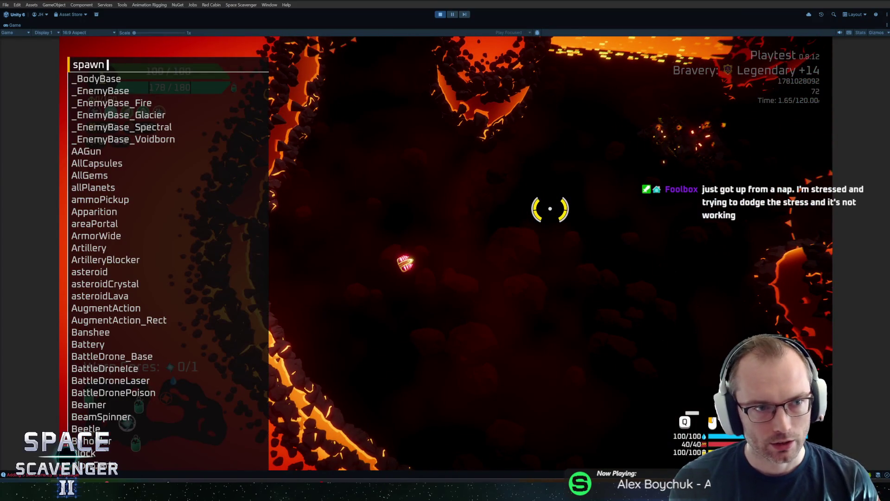
{"action": "type", "text": "LavaSnail"}
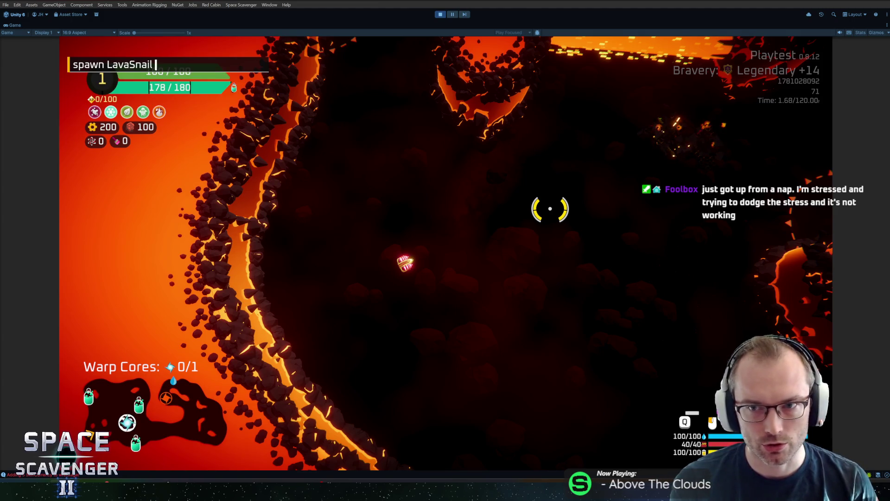
{"action": "key", "text": "Return"}
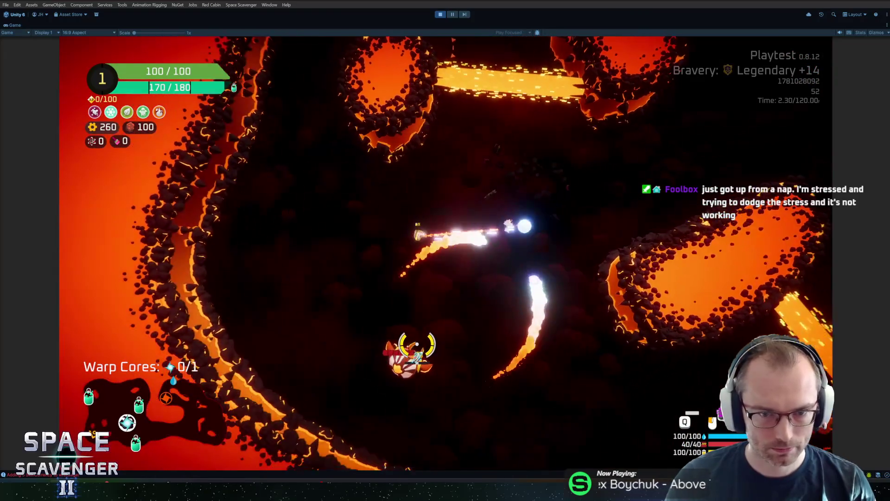
{"action": "key", "text": "grave"}
Spawn a Squid with 'spawn sdq', claim the reward, then stop the playtest
{"action": "type", "text": "spawn sdq"}
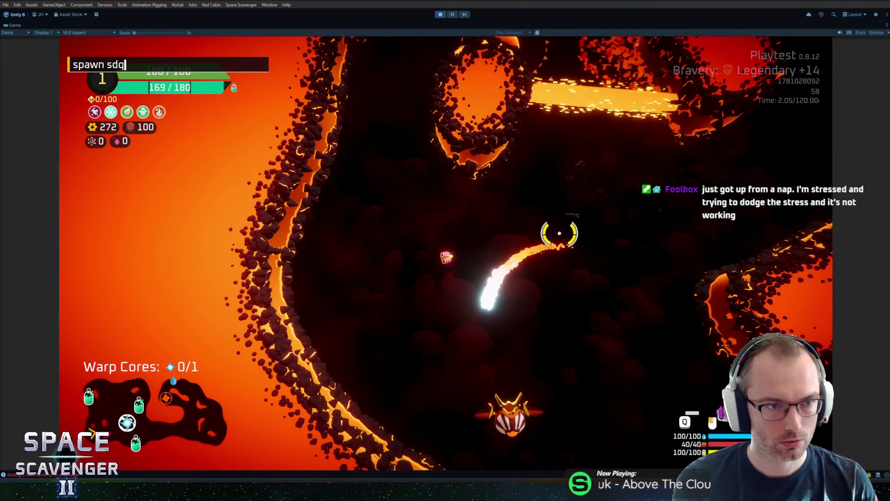
{"action": "key", "text": "Return"}
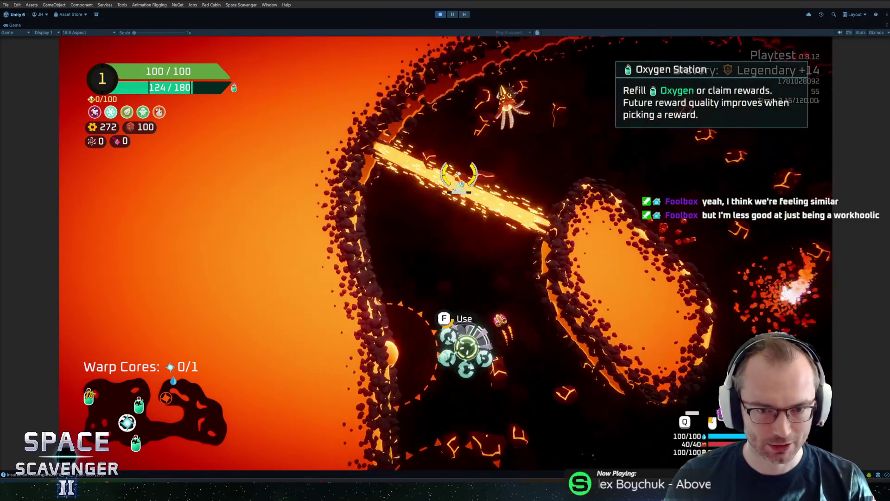
{"action": "key", "text": "Escape"}
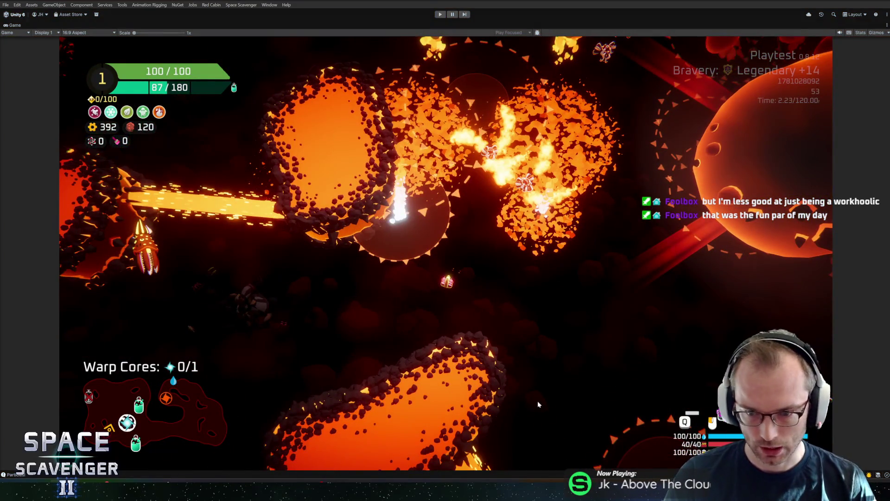
{"action": "key", "text": "ctrl+p"}
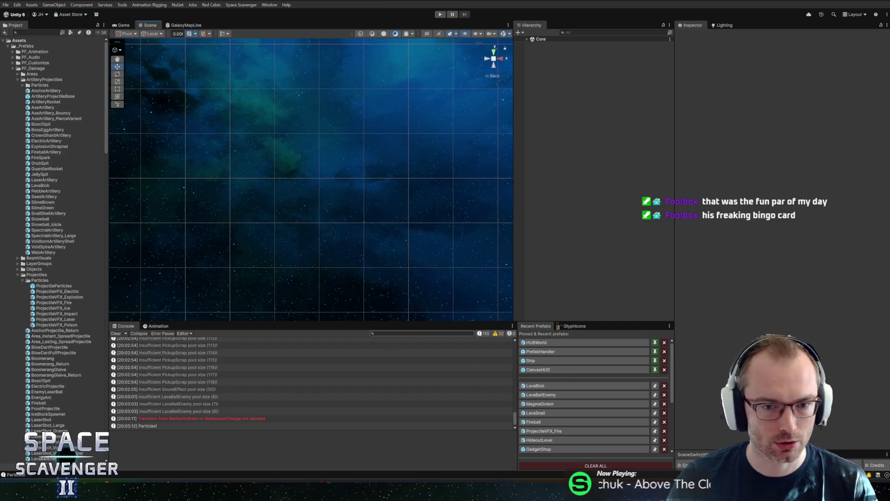
Make the console slightly taller and open the FireSpinner prefab from PF_Enemies/C_Fire
{"action": "left_click_drag", "start_coordinate": [365, 324], "coordinate": [364, 318]}
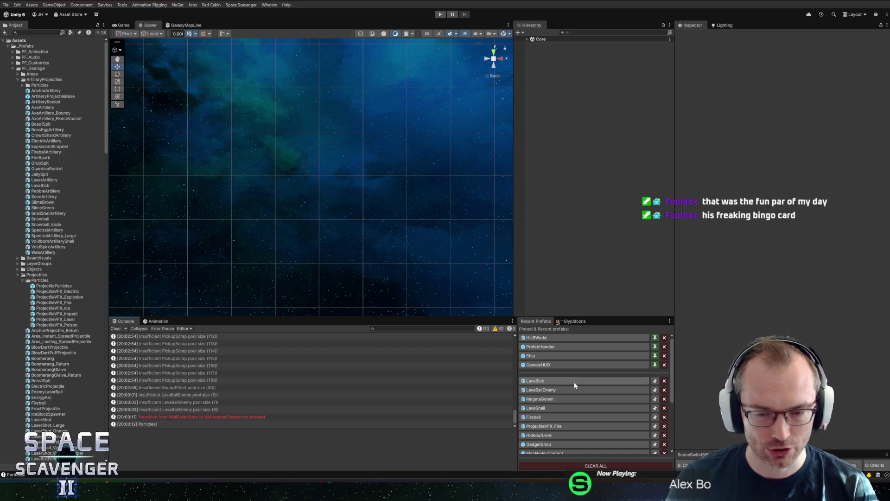
{"action": "left_click", "coordinate": [574, 382]}
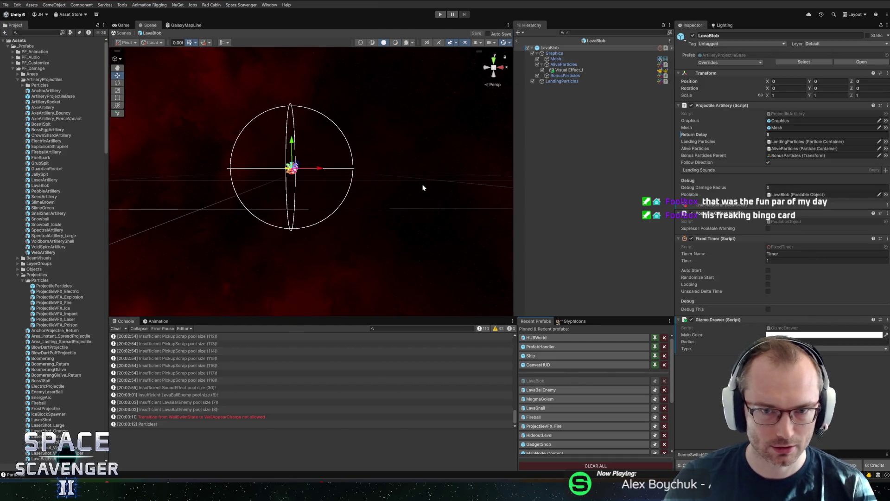
{"action": "left_click", "coordinate": [552, 407]}
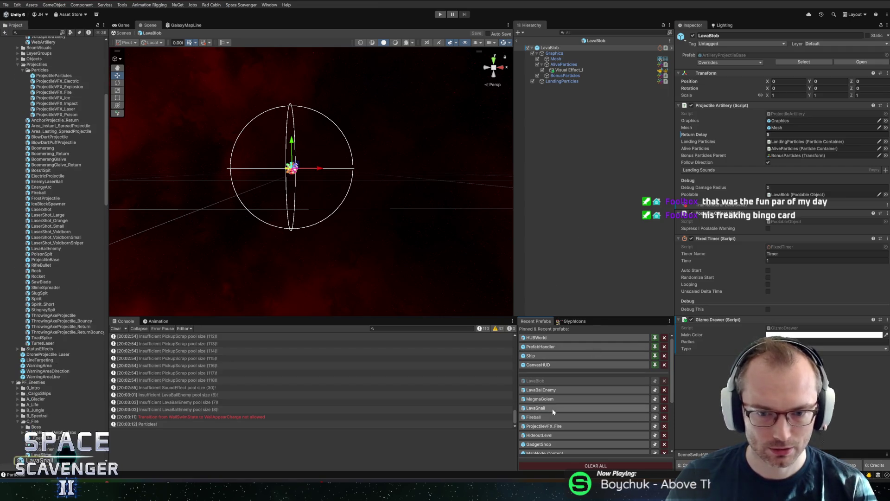
{"action": "scroll", "coordinate": [67, 342], "scroll_direction": "down", "scroll_amount": 4}
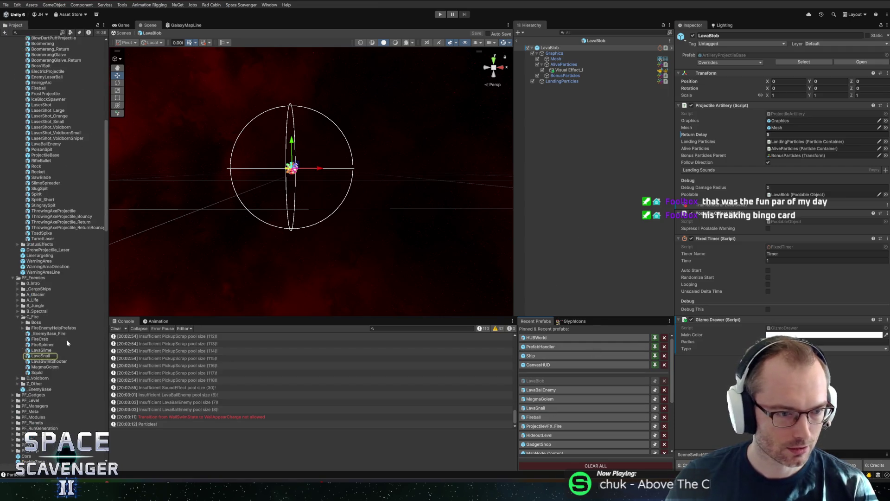
{"action": "double_click", "coordinate": [29, 345]}
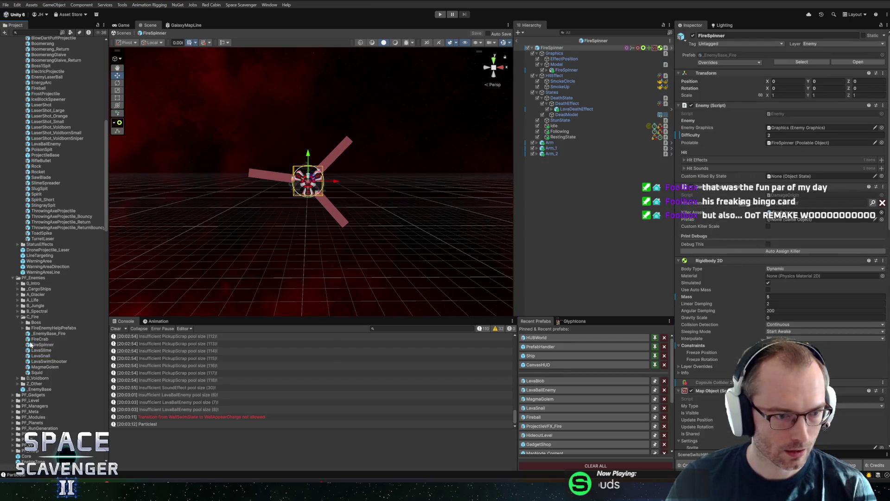
Centre FireSpinner in an orthographic Back view and open its Arm prefab in context
{"action": "scroll", "coordinate": [337, 218], "scroll_direction": "up", "scroll_amount": 5}
{"action": "mouse_move", "coordinate": [345, 171]}
{"action": "left_mouse_down"}
{"action": "mouse_move", "coordinate": [399, 167]}
{"action": "mouse_move", "coordinate": [398, 176]}
{"action": "left_mouse_up"}
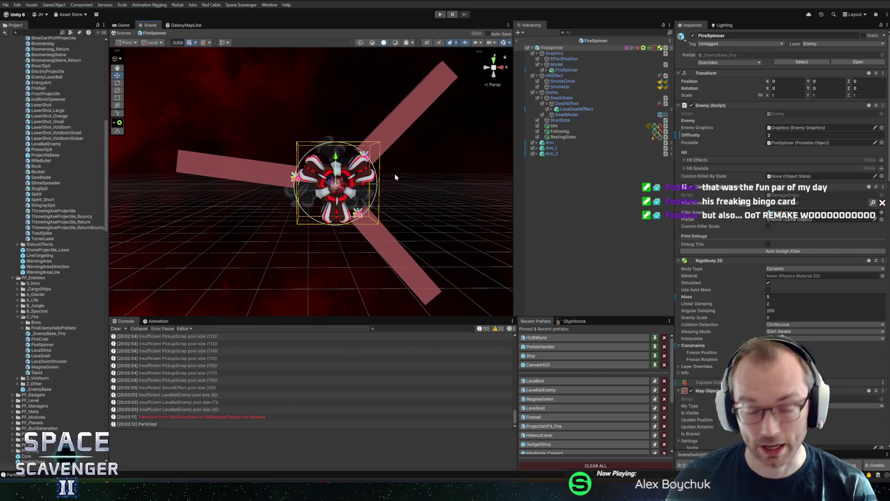
{"action": "scroll", "coordinate": [367, 187], "scroll_direction": "down", "scroll_amount": 3}
{"action": "scroll", "coordinate": [324, 181], "scroll_direction": "up", "scroll_amount": 4}
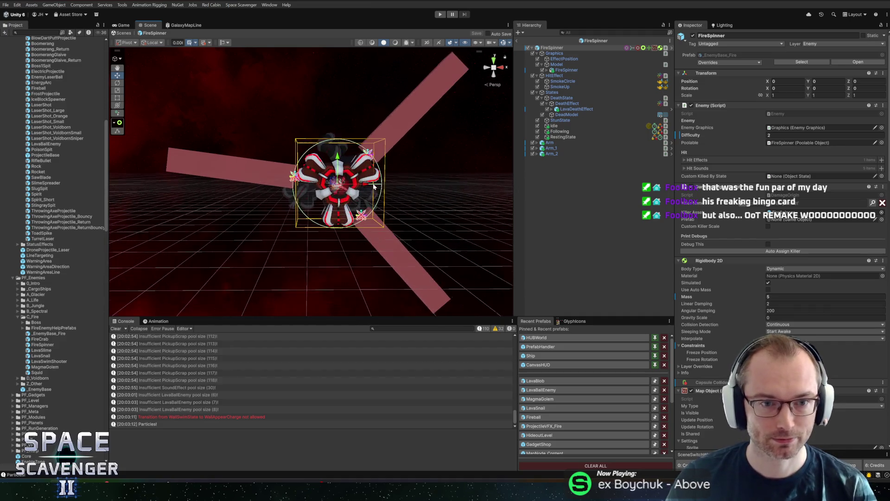
{"action": "left_click_drag", "start_coordinate": [302, 176], "coordinate": [283, 181]}
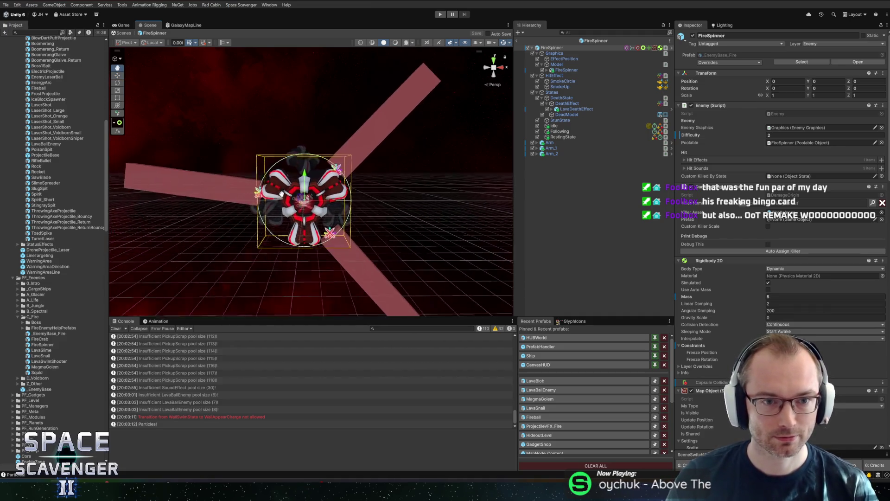
{"action": "left_click", "coordinate": [488, 68]}
{"action": "left_click", "coordinate": [502, 71]}
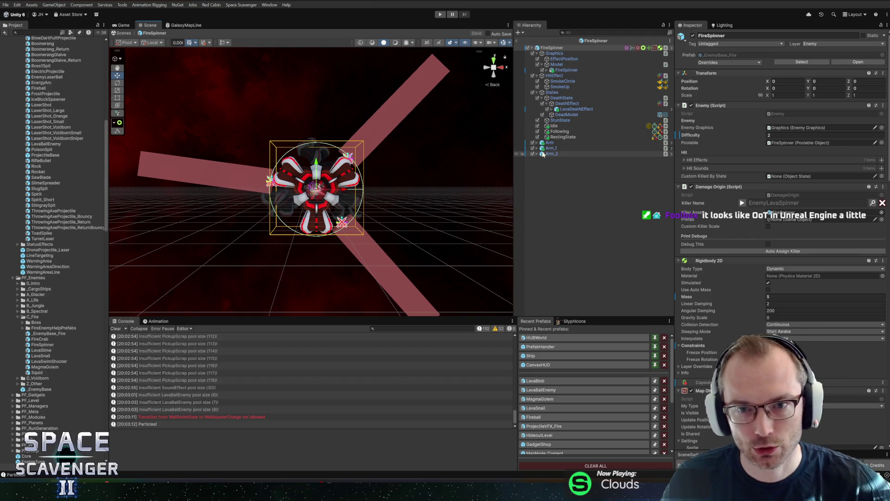
{"action": "left_click", "coordinate": [670, 143]}
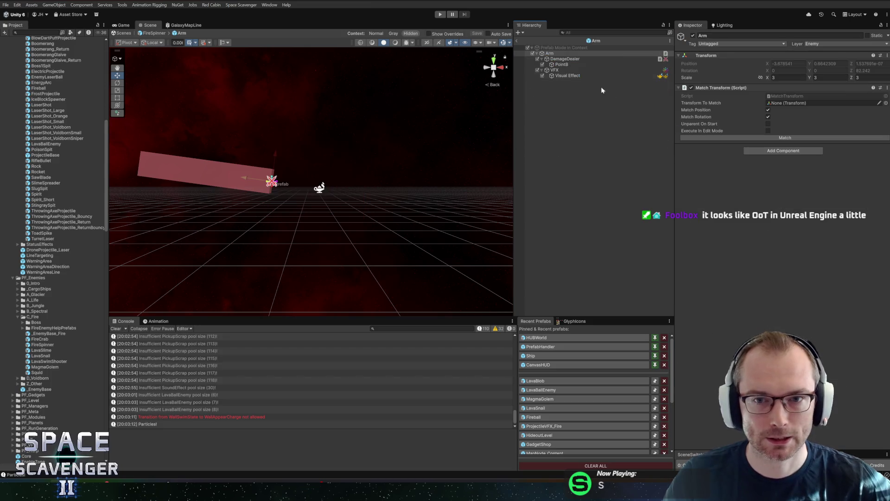
Select the Arm's Visual Effect, frame its DirectionalFire flame, and open the HighlightColor picker
{"action": "left_click", "coordinate": [562, 65]}
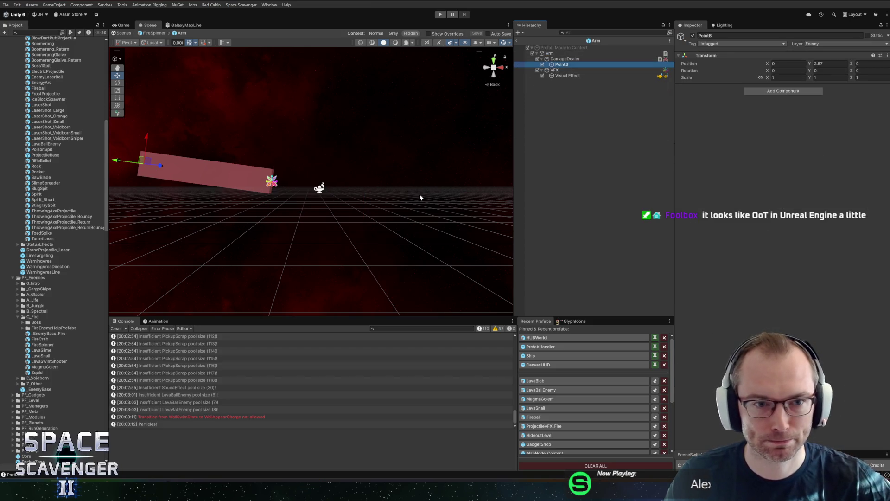
{"action": "left_click", "coordinate": [566, 76]}
{"action": "left_click", "coordinate": [480, 166]}
{"action": "left_click", "coordinate": [566, 75]}
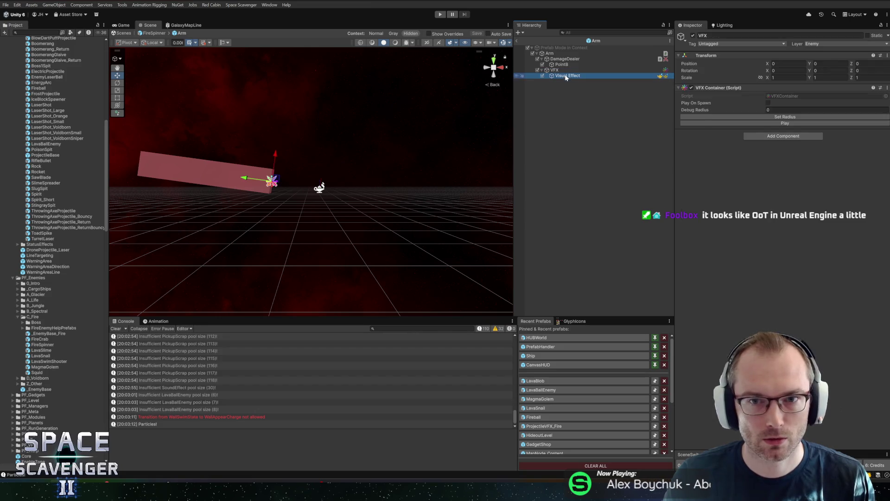
{"action": "left_click_drag", "start_coordinate": [356, 168], "coordinate": [413, 176]}
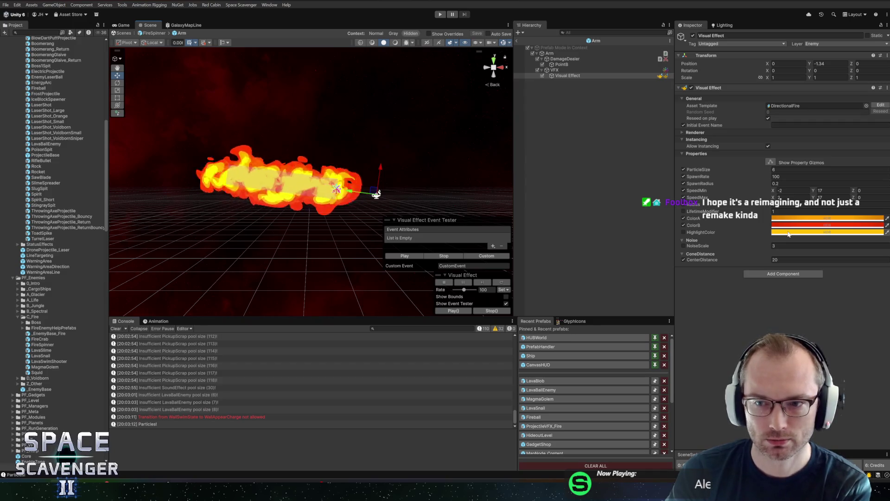
{"action": "left_click", "coordinate": [788, 233]}
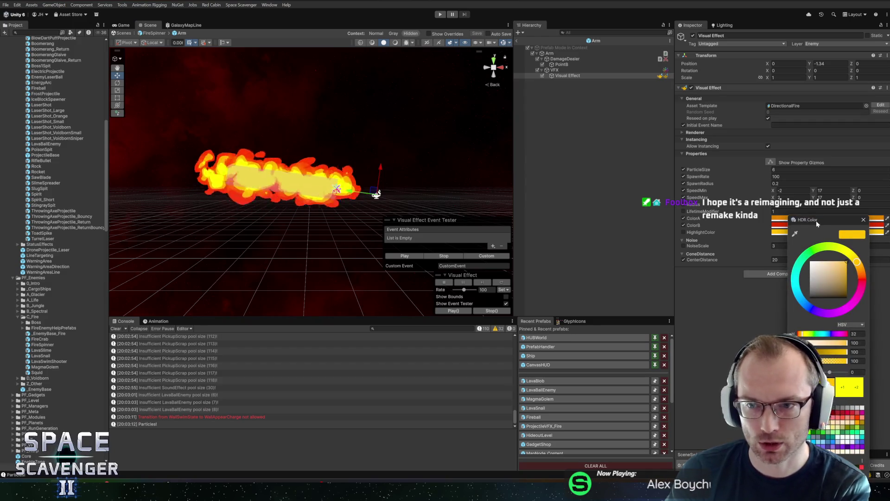
Try a purple hue for HighlightColor, then revert it to the original orange-yellow
{"action": "left_click_drag", "start_coordinate": [818, 225], "coordinate": [654, 195]}
{"action": "mouse_move", "coordinate": [668, 287]}
{"action": "left_mouse_down"}
{"action": "mouse_move", "coordinate": [662, 295]}
{"action": "mouse_move", "coordinate": [619, 288]}
{"action": "mouse_move", "coordinate": [620, 272]}
{"action": "left_mouse_up"}
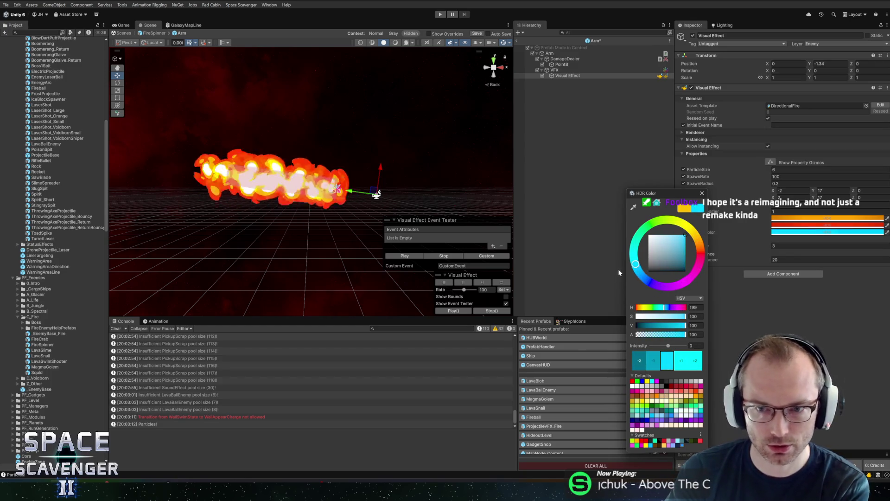
{"action": "left_click", "coordinate": [684, 207]}
{"action": "left_click", "coordinate": [702, 194]}
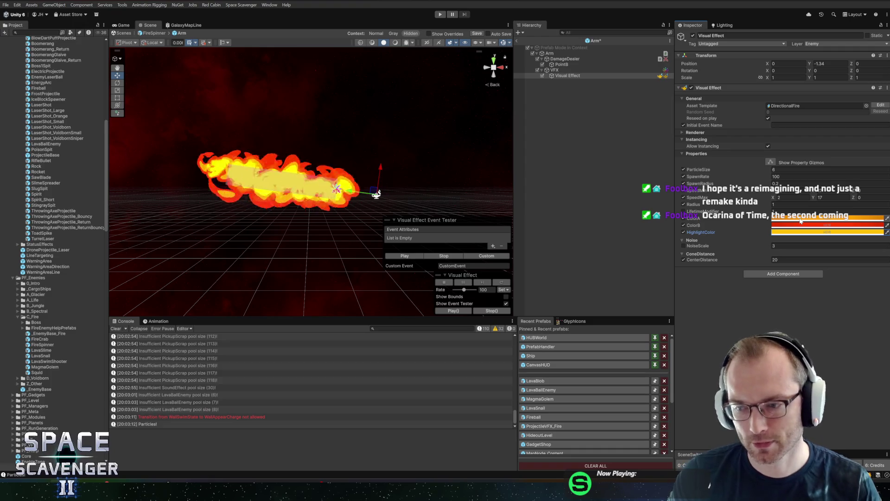
Shift the flame's ColorB hue from red to cyan and save the Arm prefab
{"action": "left_click", "coordinate": [798, 225]}
{"action": "mouse_move", "coordinate": [811, 292]}
{"action": "left_mouse_down"}
{"action": "mouse_move", "coordinate": [789, 276]}
{"action": "mouse_move", "coordinate": [794, 317]}
{"action": "left_mouse_up"}
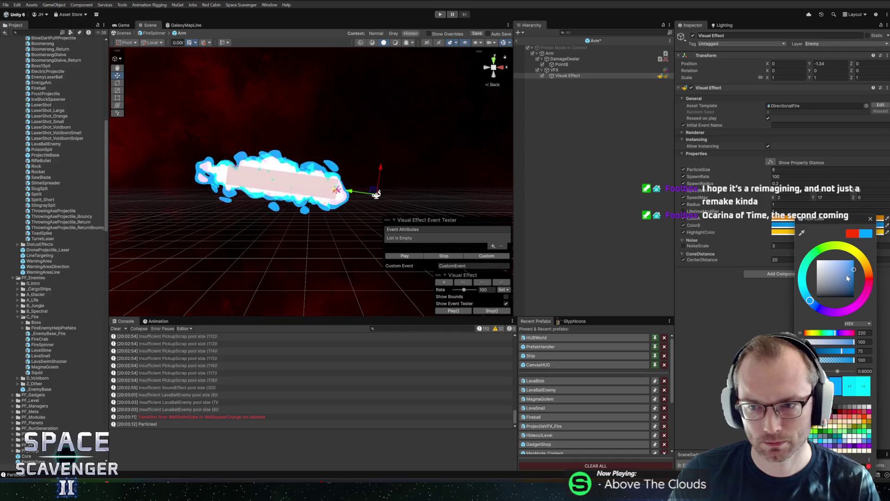
{"action": "left_click", "coordinate": [871, 218]}
{"action": "key", "text": "ctrl+s"}
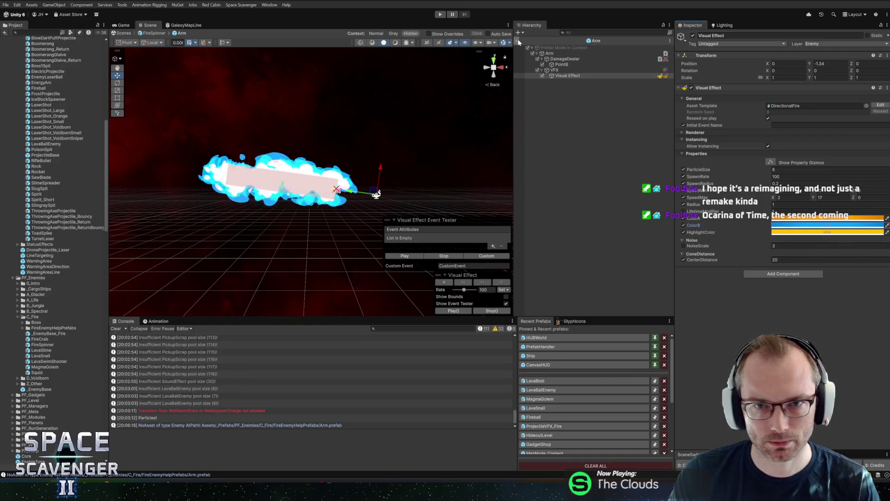
Adjust the HighlightColor value, save the Arm prefab, and return to the FireSpinner prefab
{"action": "left_click", "coordinate": [796, 231]}
{"action": "left_click", "coordinate": [826, 280]}
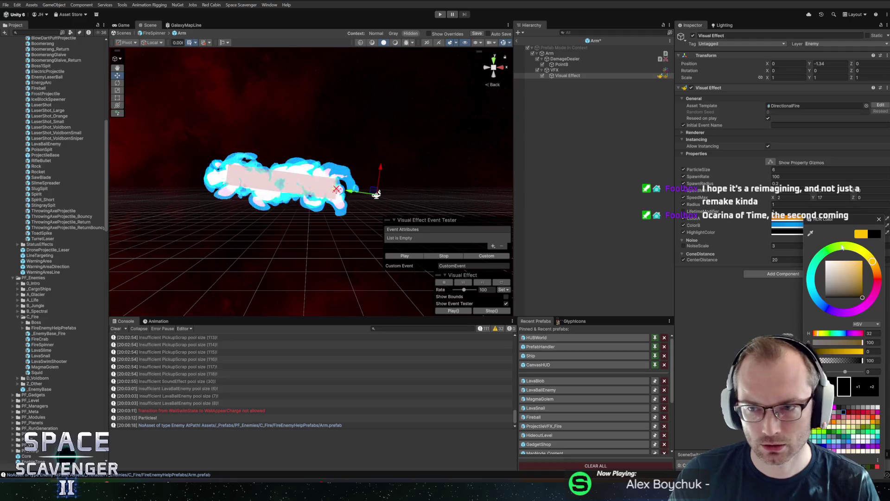
{"action": "left_click", "coordinate": [880, 219]}
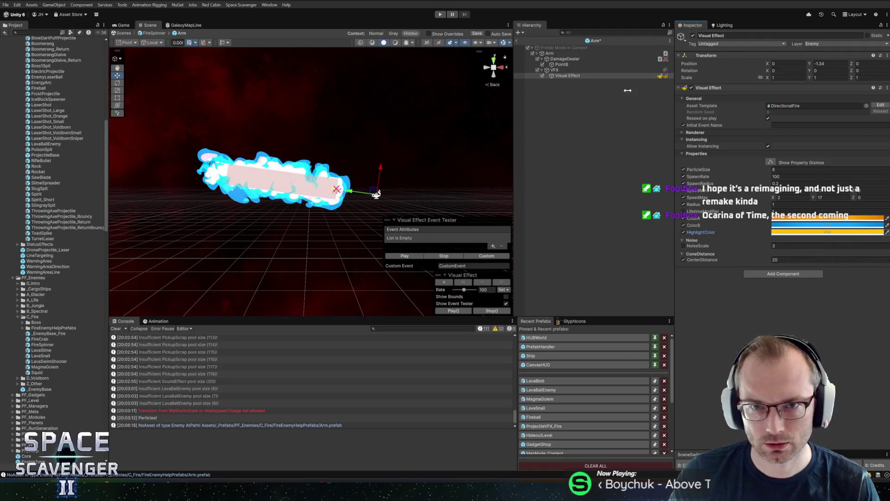
{"action": "key", "text": "ctrl+s"}
{"action": "left_click", "coordinate": [517, 40]}
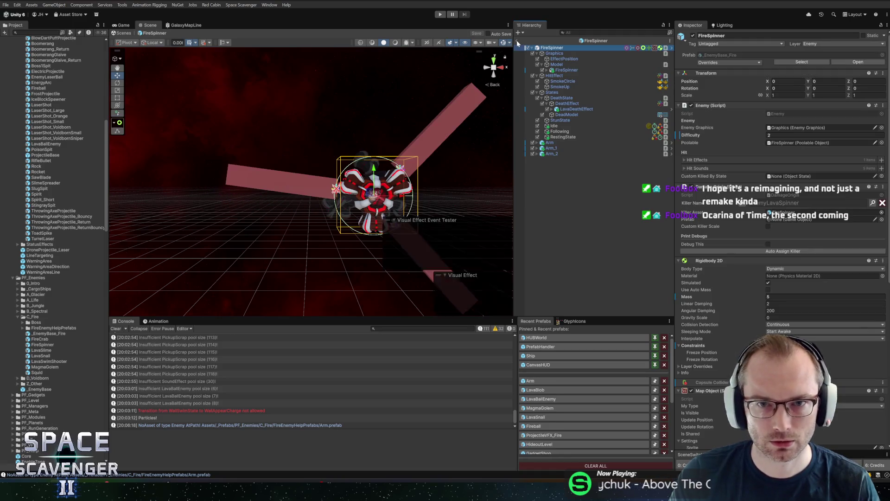
Start a playtest from prefab editing with the Game view maximized
{"action": "left_click", "coordinate": [440, 15]}
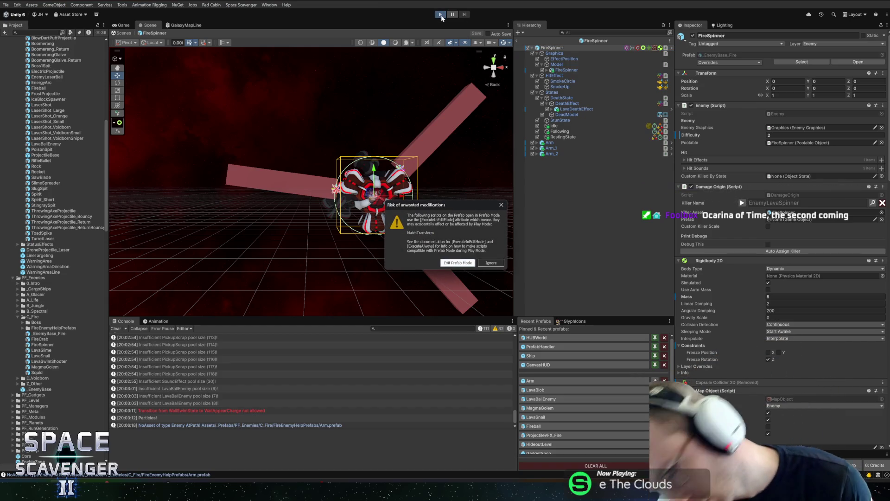
{"action": "left_click", "coordinate": [455, 263]}
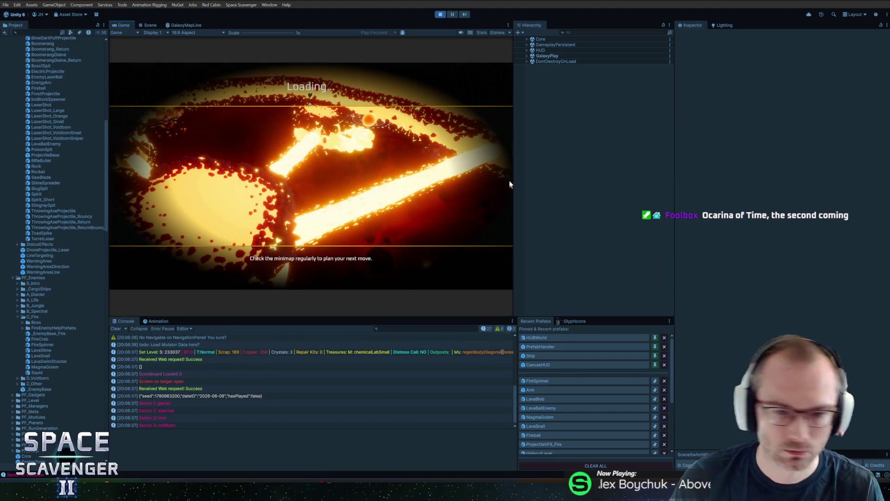
{"action": "double_click", "coordinate": [113, 25]}
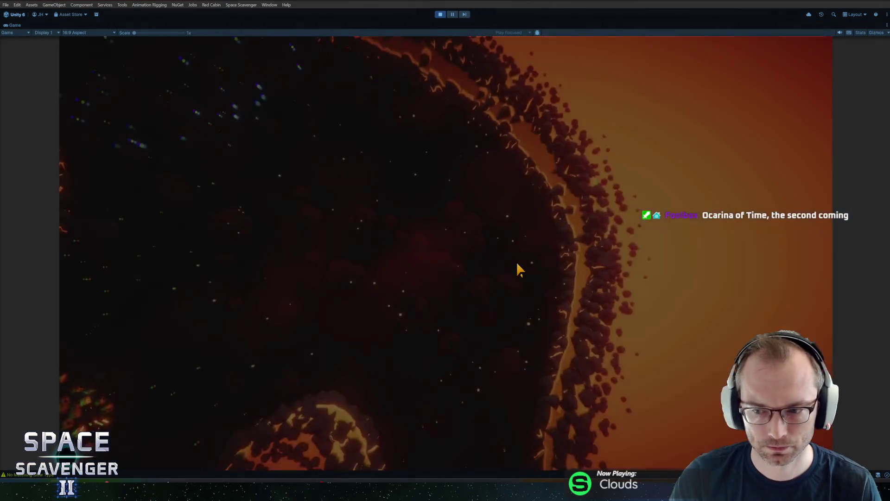
Run the debug console commands 'spawn firesp' and 'level radiation st'
{"action": "key", "text": "grave"}
{"action": "type", "text": "spawn firesp"}
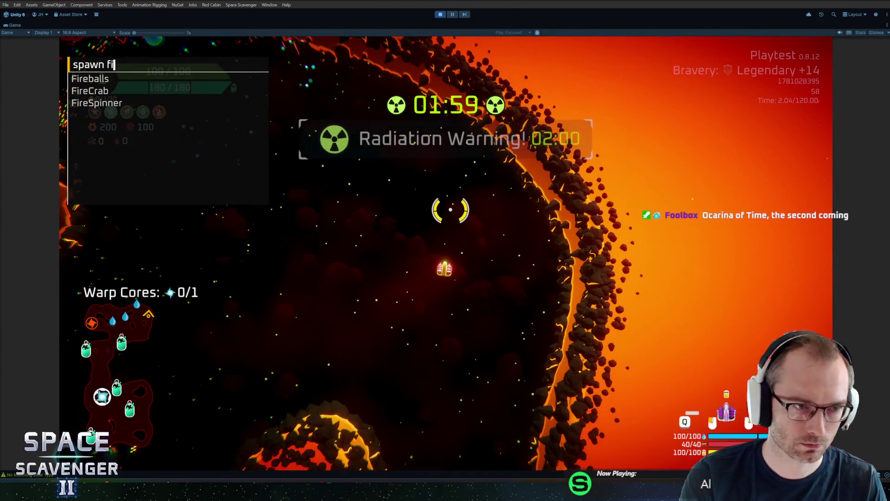
{"action": "key", "text": "Return"}
{"action": "key", "text": "grave"}
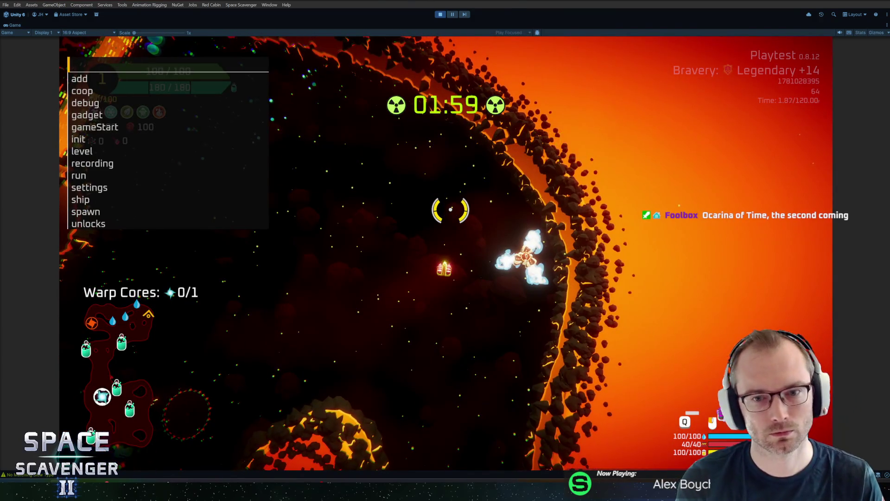
{"action": "type", "text": "level radiation st"}
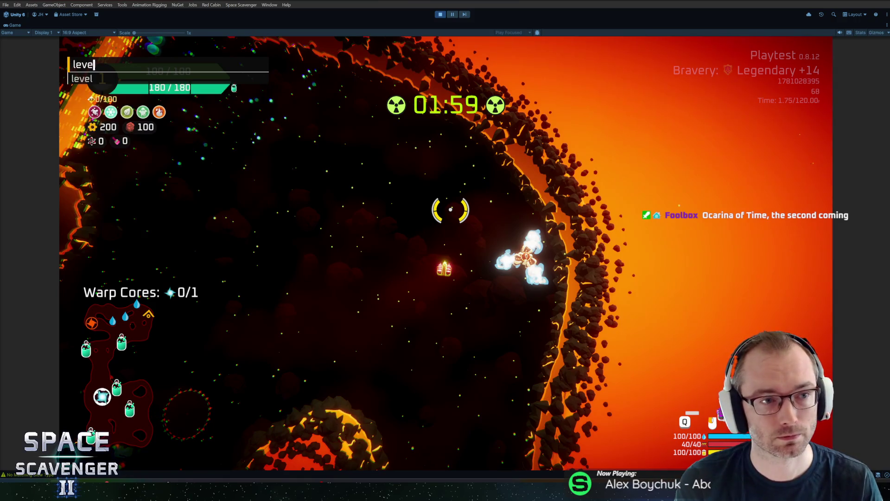
{"action": "key", "text": "Return"}
Fly through the lava cave shooting enemies and watching FireSpinner flame arms, then pause
{"action": "key", "text": "w"}
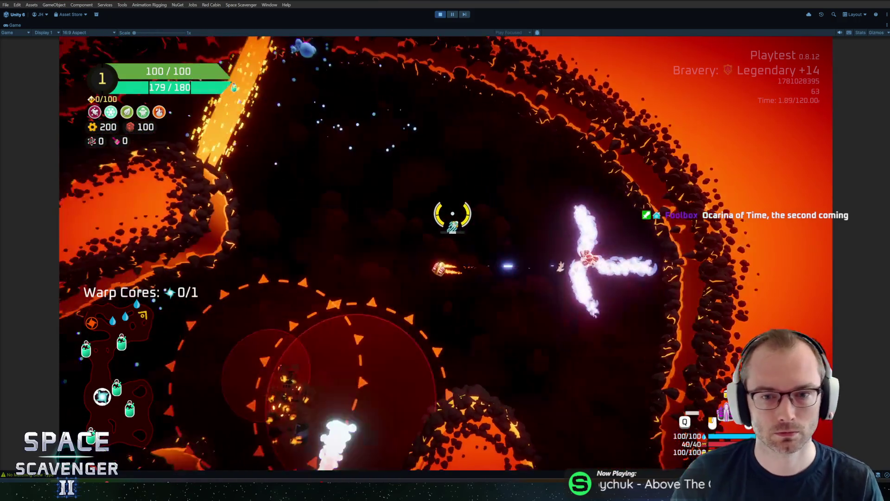
{"action": "key", "text": "w"}
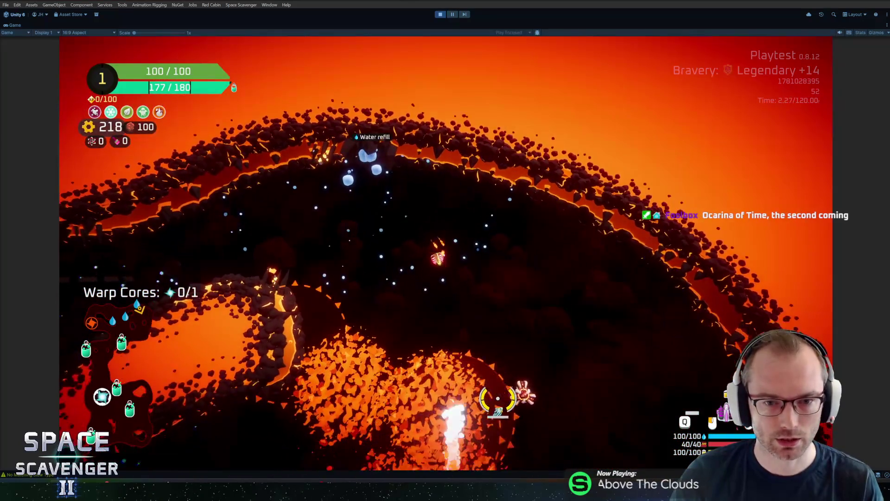
{"action": "key", "text": "w"}
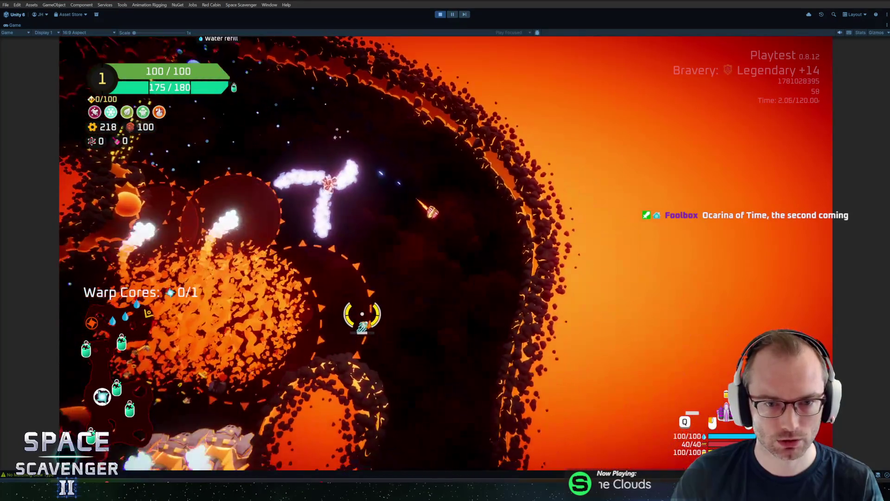
{"action": "key", "text": "w"}
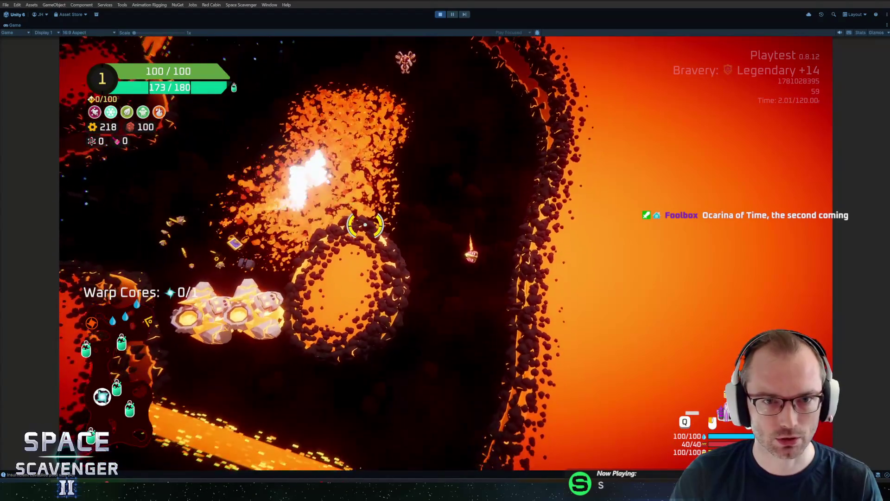
{"action": "key", "text": "w"}
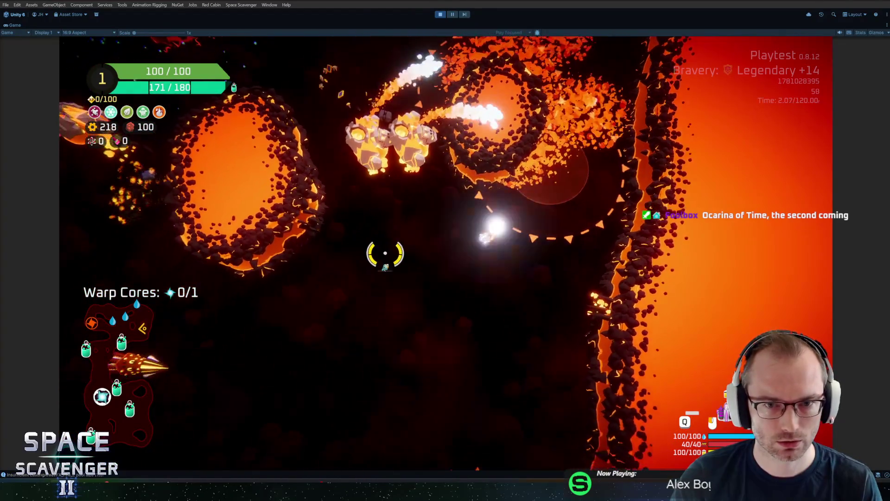
{"action": "key", "text": "w"}
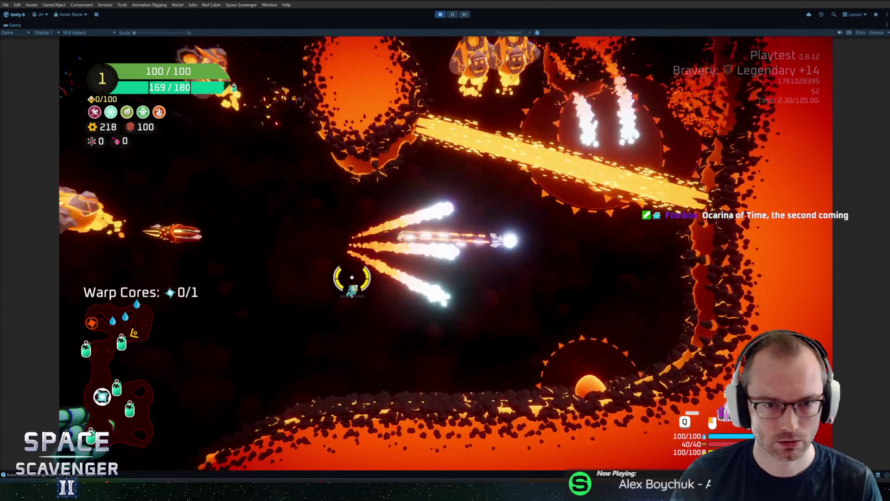
{"action": "key", "text": "w"}
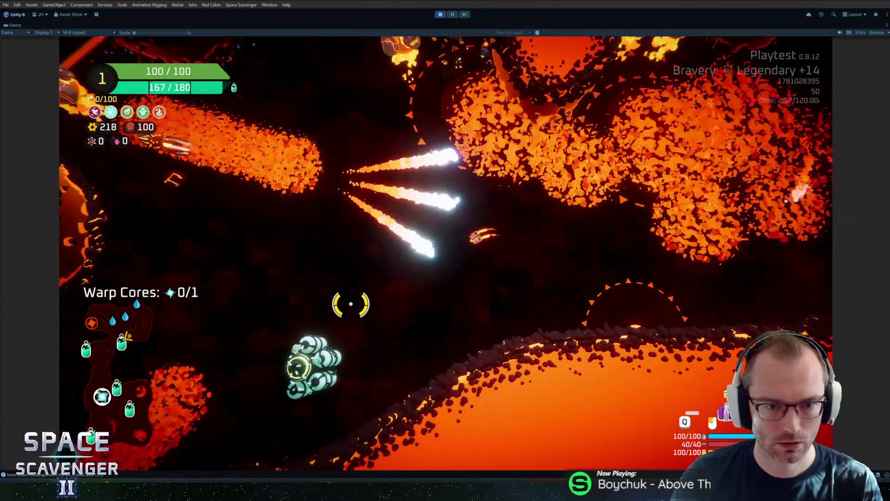
{"action": "key", "text": "w"}
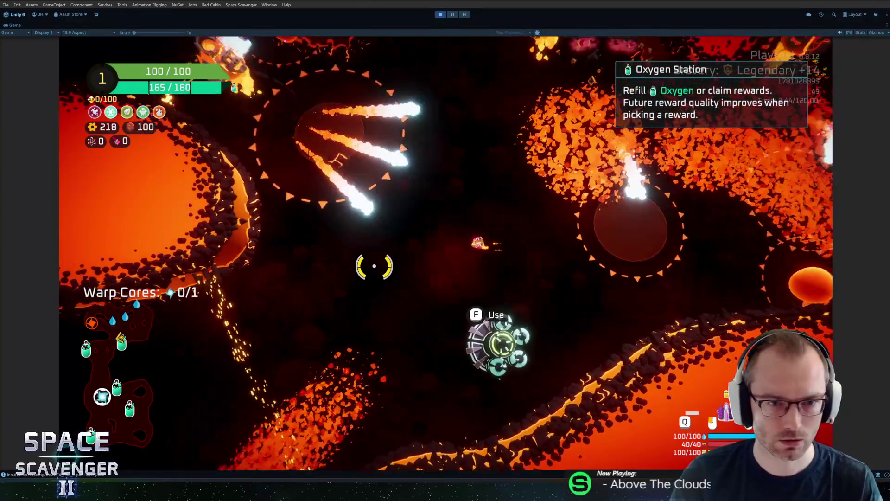
{"action": "key", "text": "w"}
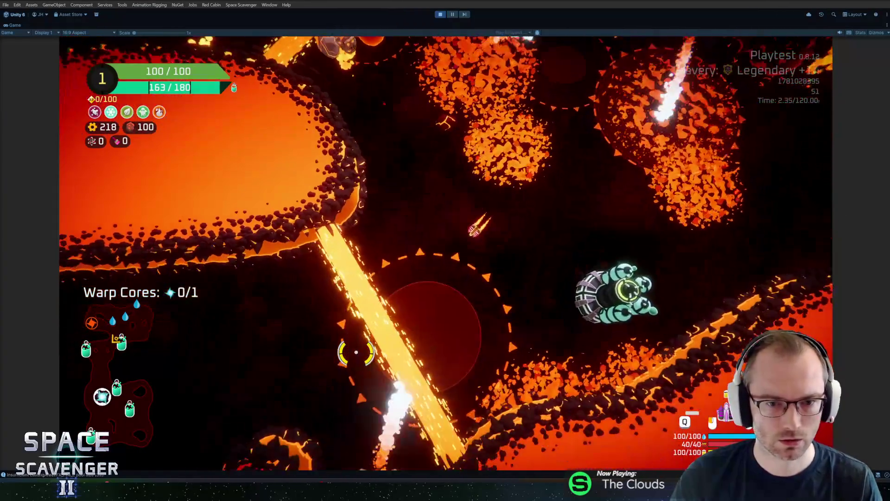
{"action": "key", "text": "w"}
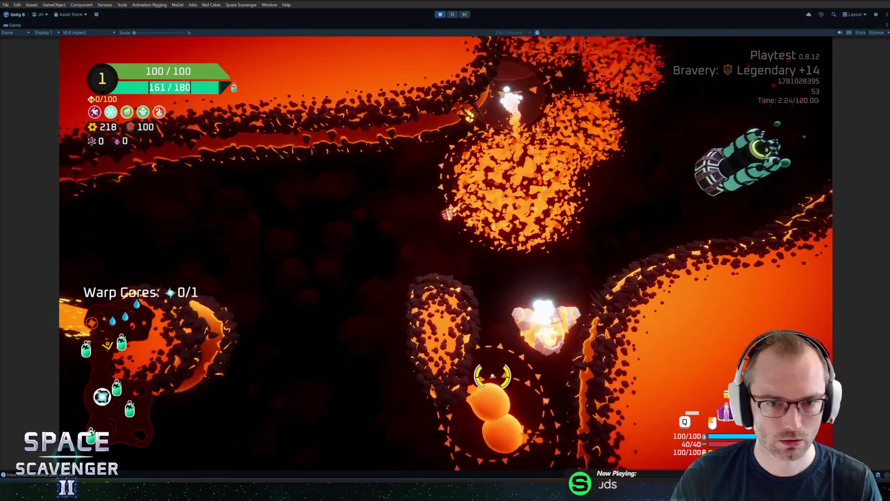
{"action": "key", "text": "w"}
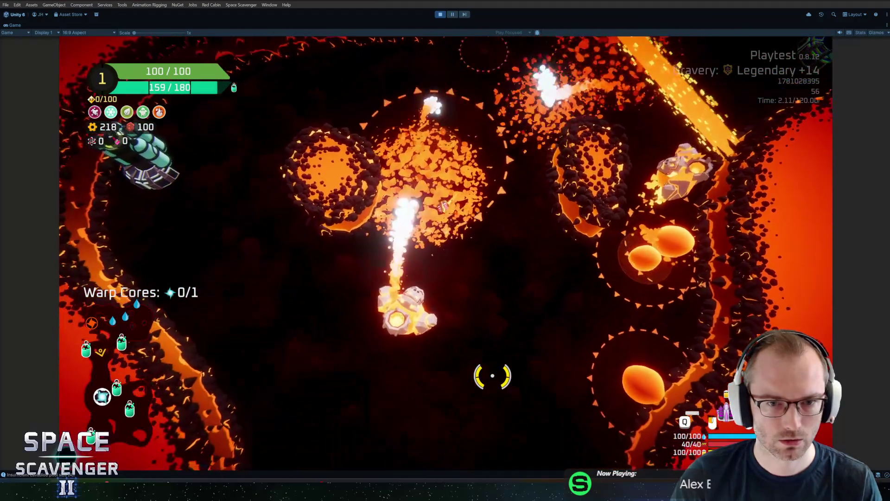
{"action": "key", "text": "w"}
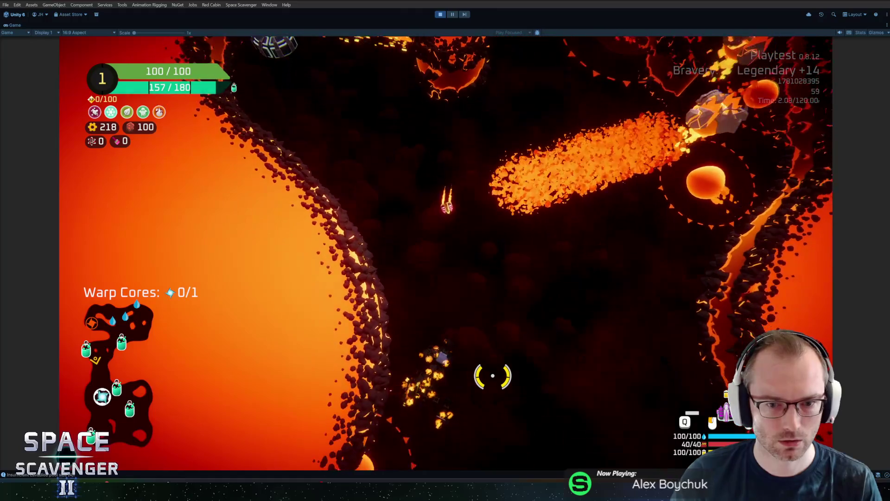
{"action": "key", "text": "w"}
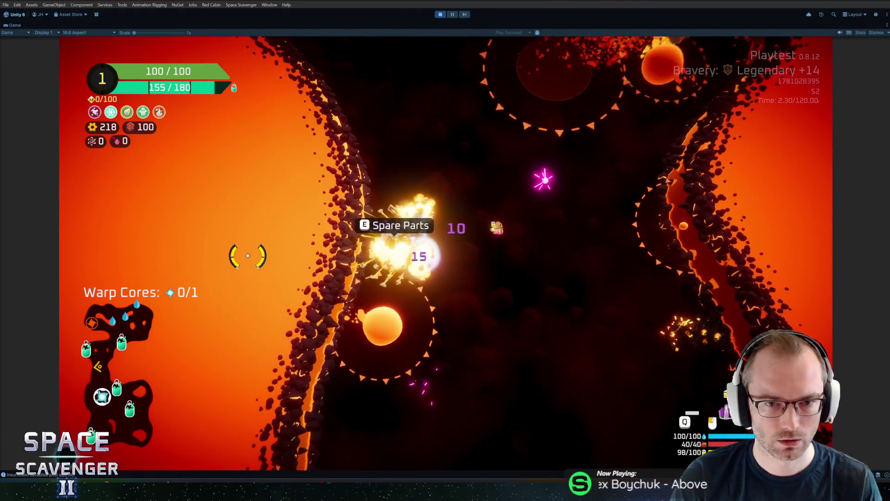
{"action": "key", "text": "w"}
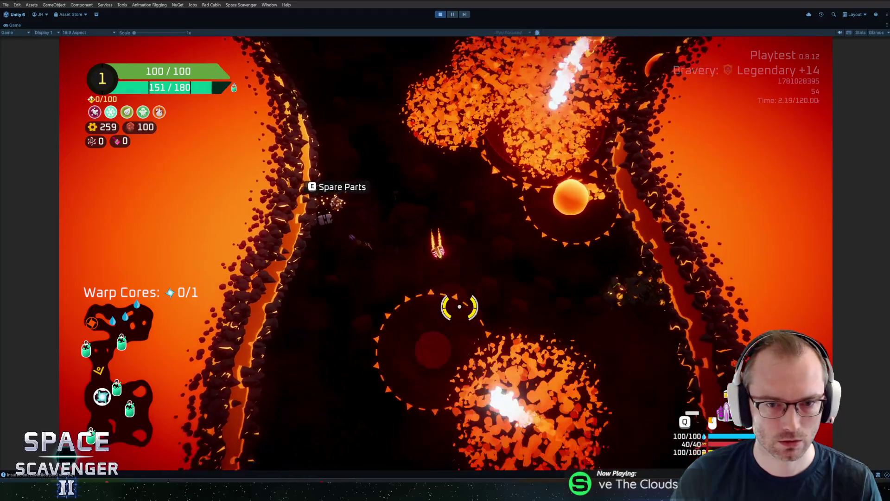
{"action": "key", "text": "w"}
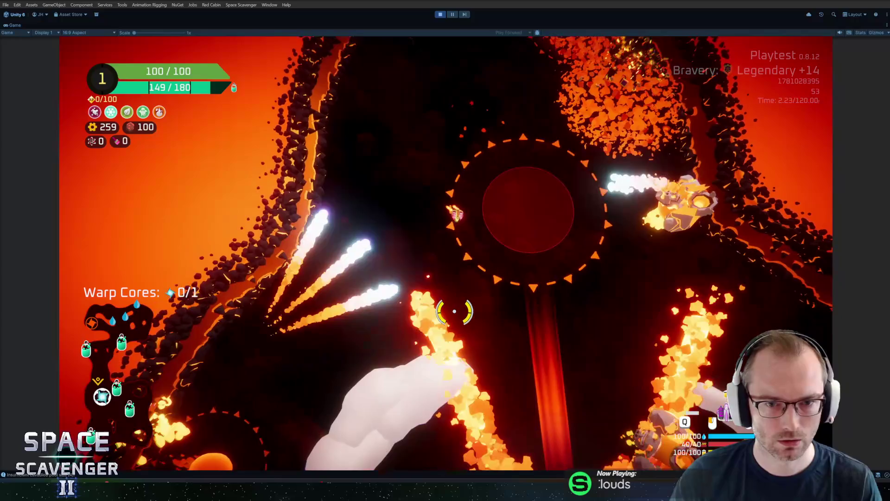
{"action": "key", "text": "w"}
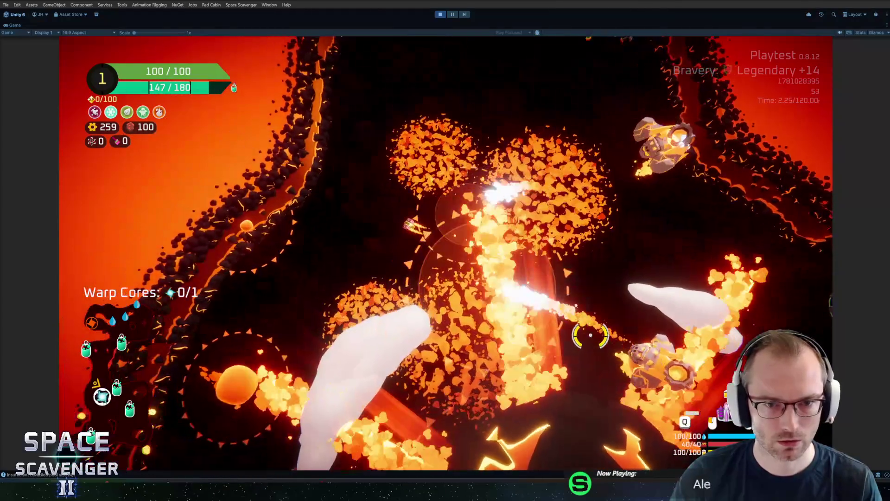
{"action": "key", "text": "w"}
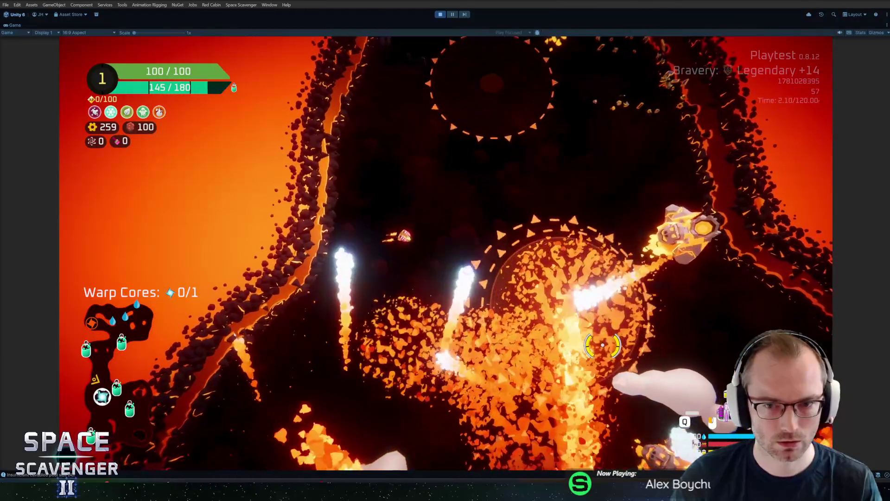
{"action": "key", "text": "w"}
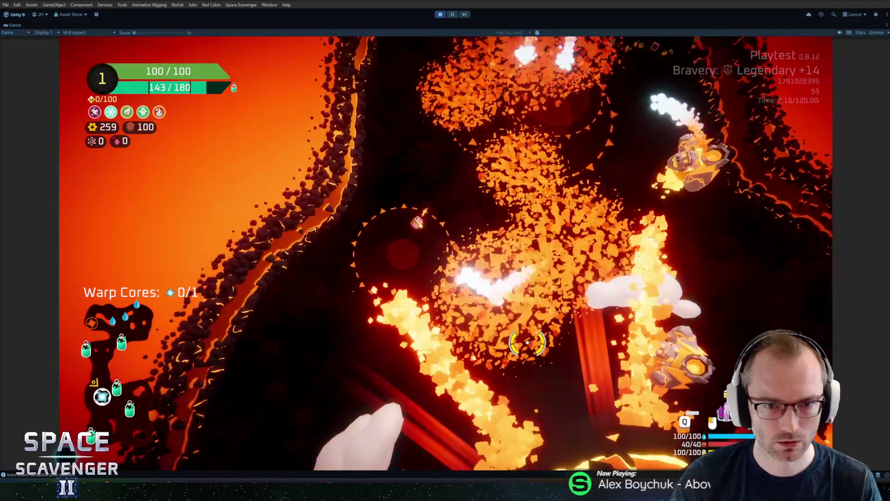
{"action": "key", "text": "w"}
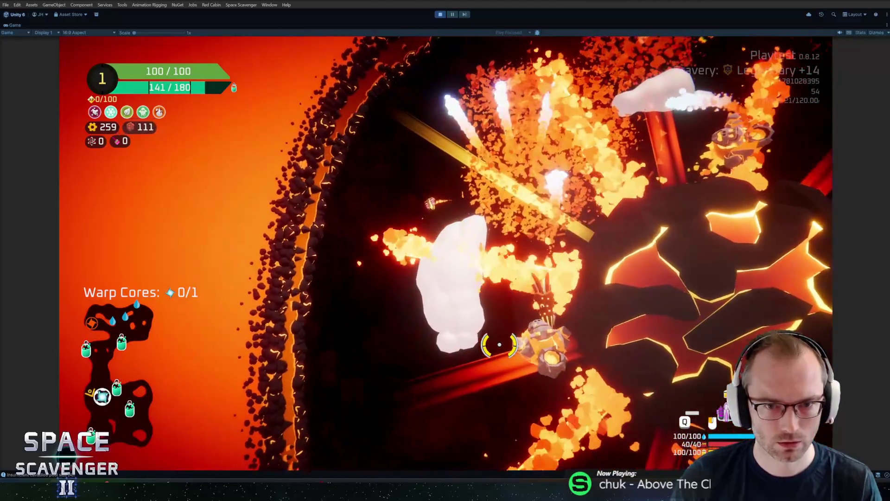
{"action": "key", "text": "w"}
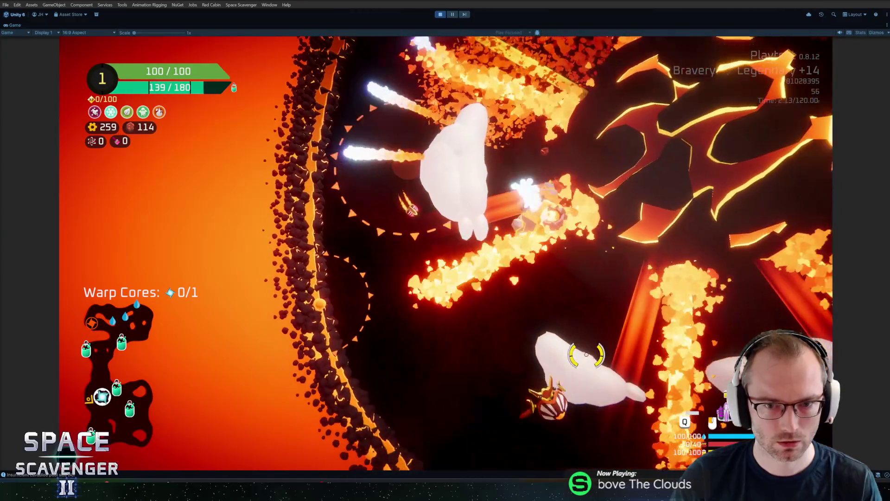
{"action": "key", "text": "w"}
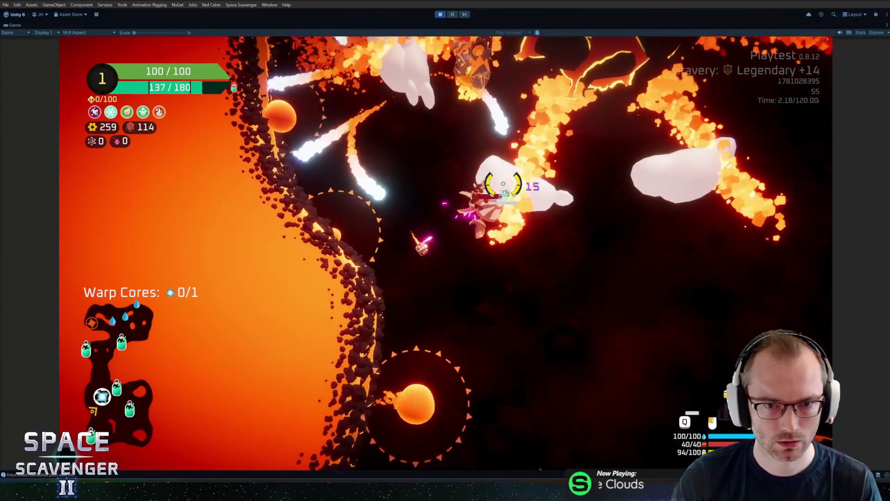
{"action": "key", "text": "w"}
{"action": "key", "text": "w"}
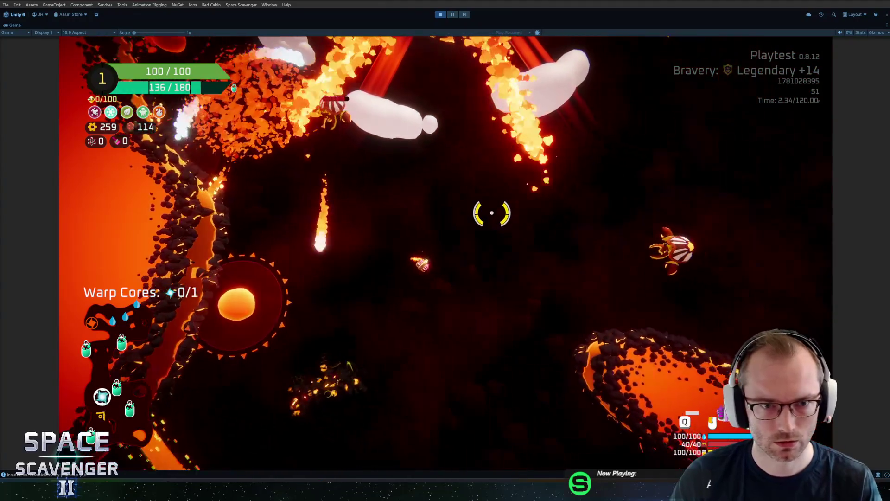
{"action": "key", "text": "w"}
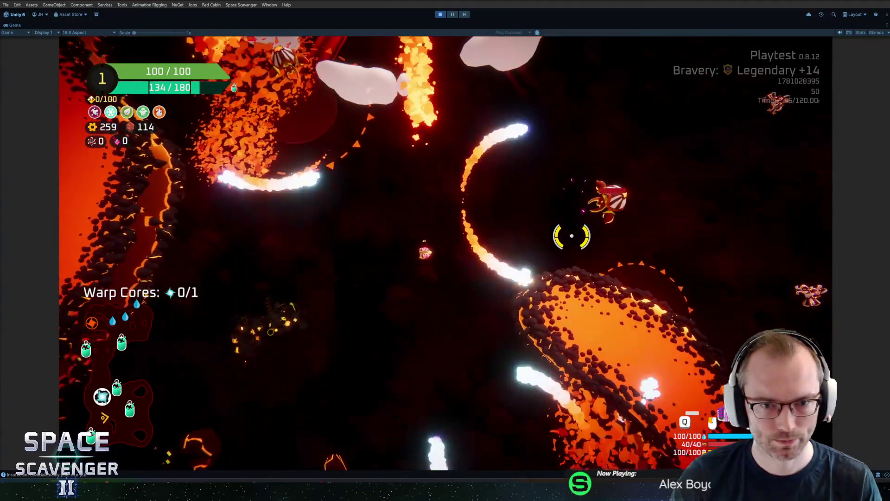
{"action": "key", "text": "w"}
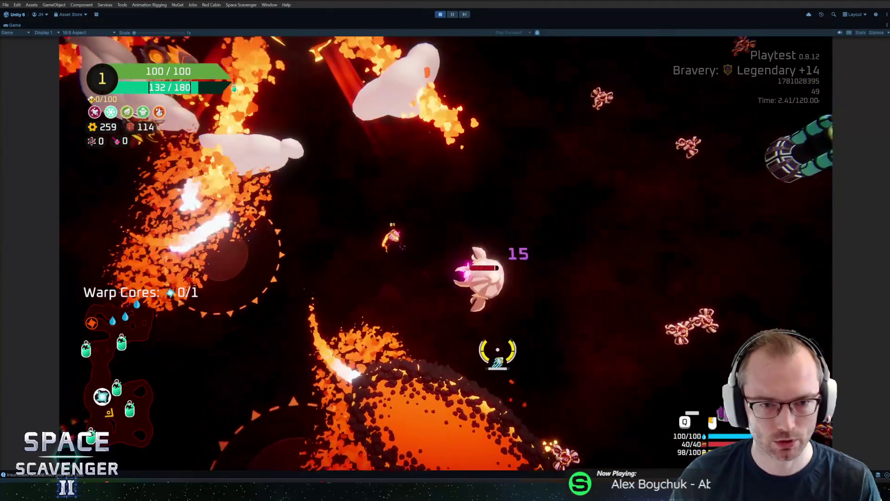
{"action": "key", "text": "w"}
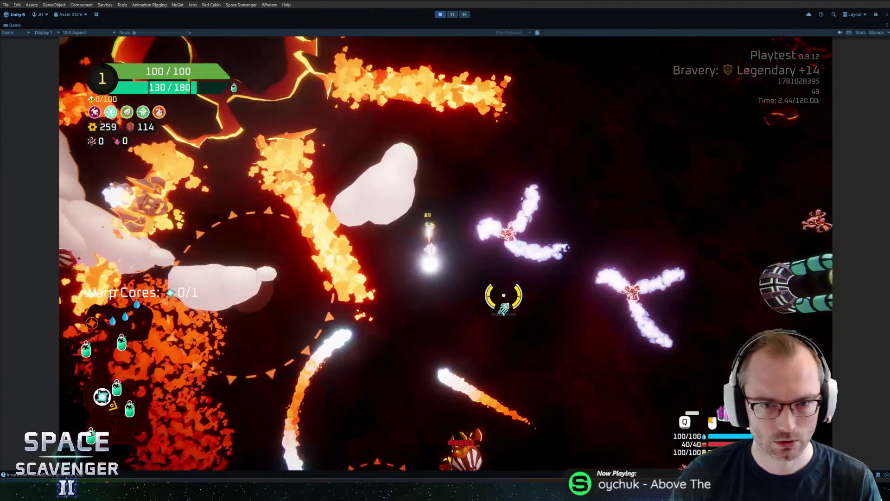
{"action": "key", "text": "w"}
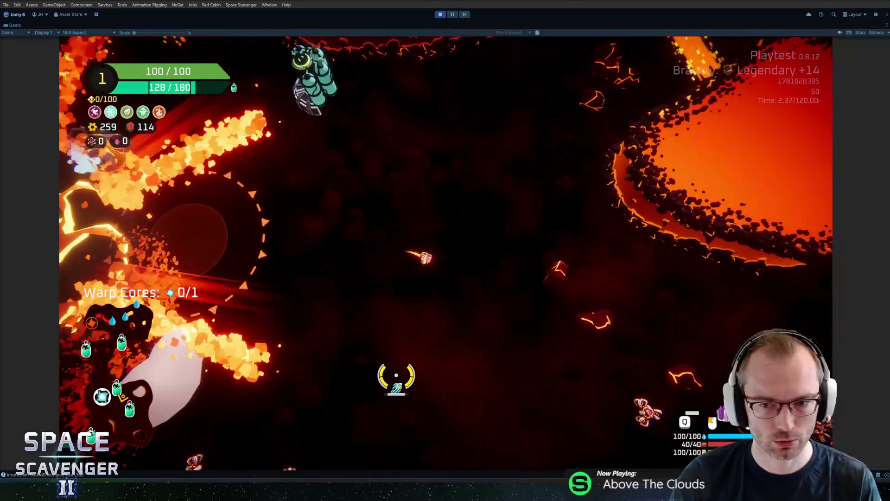
{"action": "key", "text": "w"}
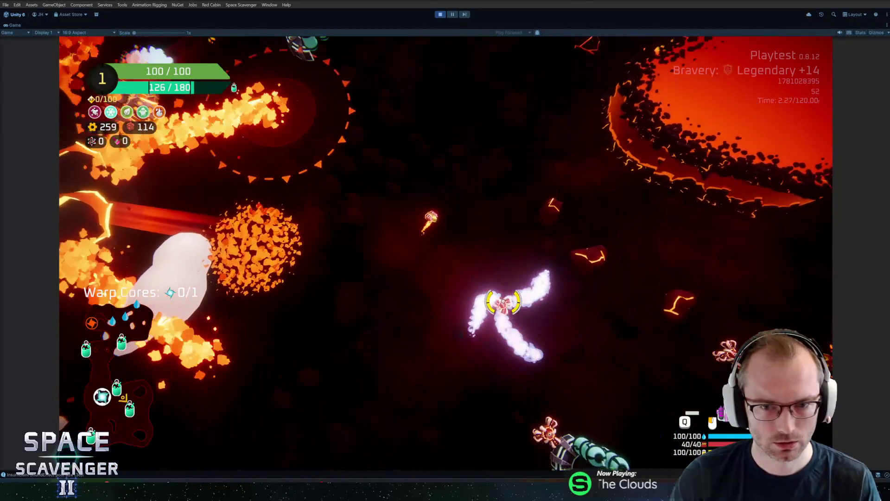
{"action": "key", "text": "w"}
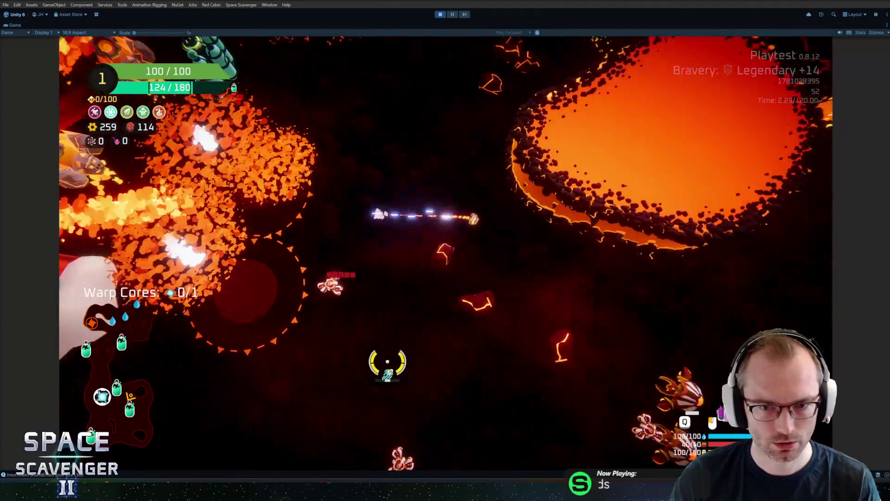
{"action": "key", "text": "w"}
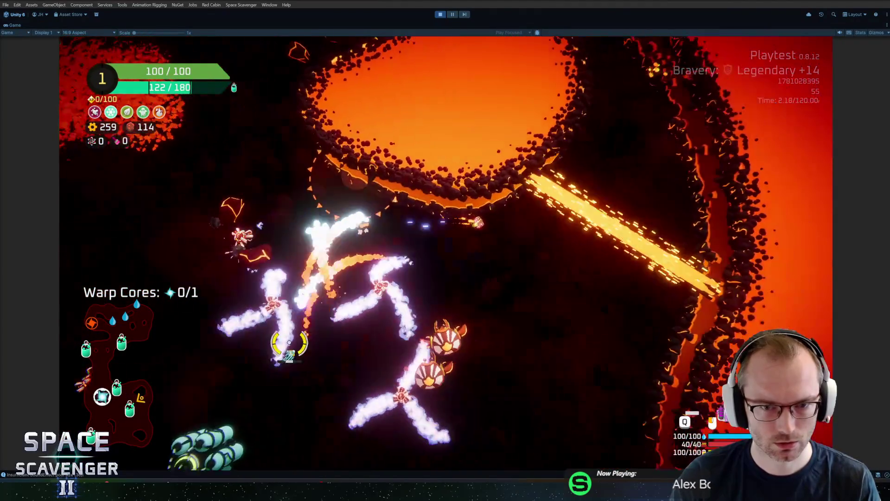
{"action": "key", "text": "w"}
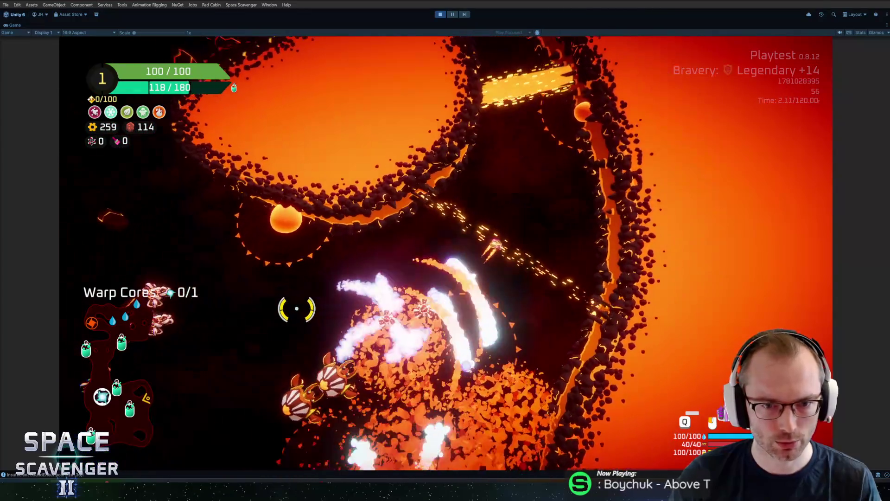
{"action": "key", "text": "ctrl+shift+p"}
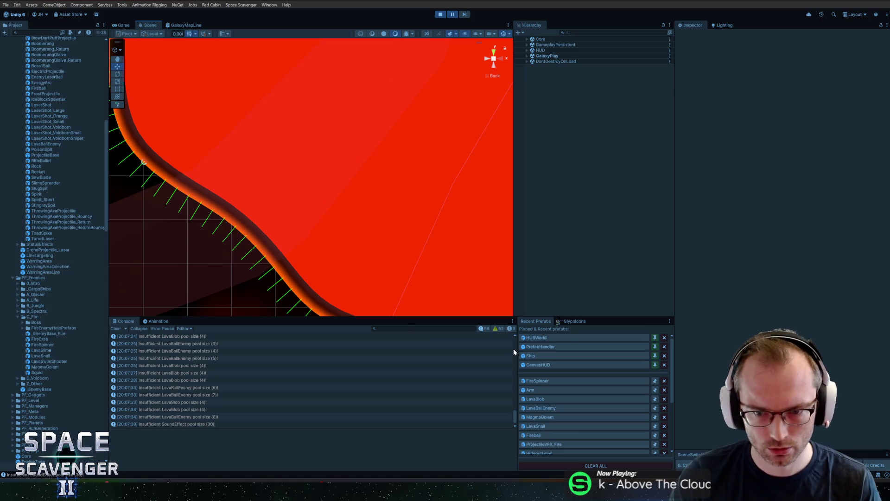
Stop play, reopen the Arm's Visual Effect, and shift ColorB from blue to cyan
{"action": "key", "text": "ctrl+p"}
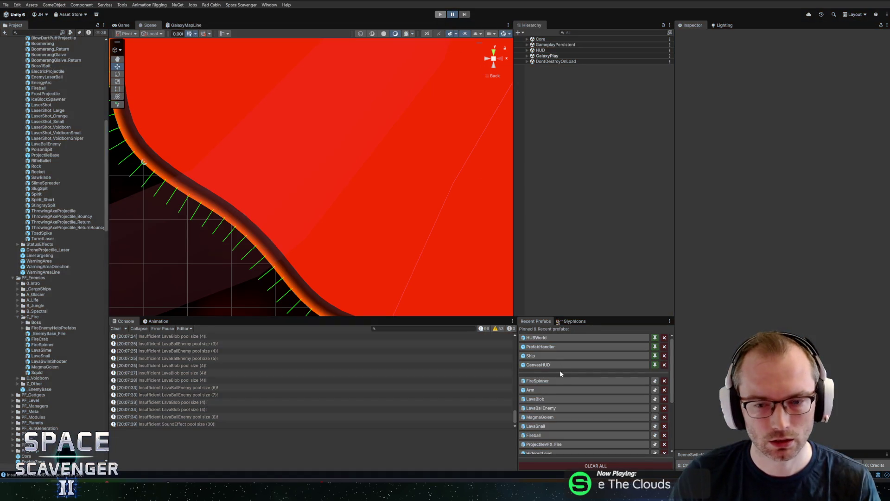
{"action": "left_click", "coordinate": [531, 389]}
{"action": "left_click", "coordinate": [575, 70]}
{"action": "scroll", "coordinate": [361, 162], "scroll_direction": "up", "scroll_amount": 5}
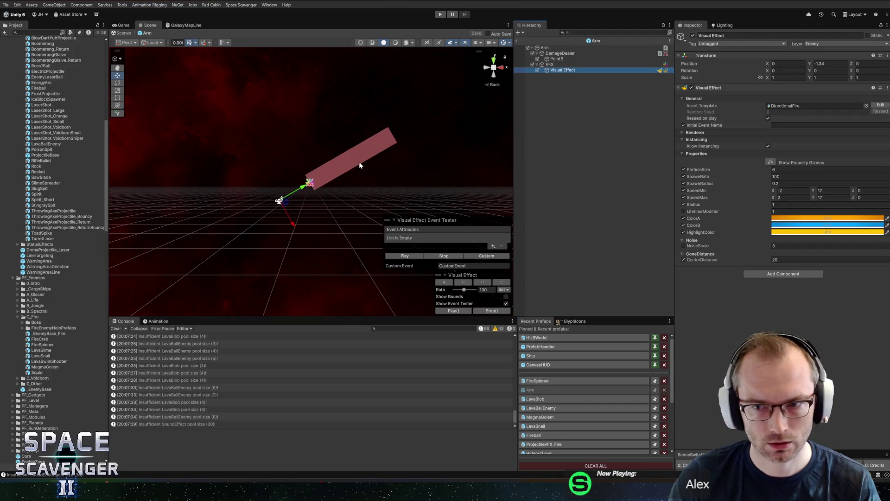
{"action": "left_click", "coordinate": [790, 222]}
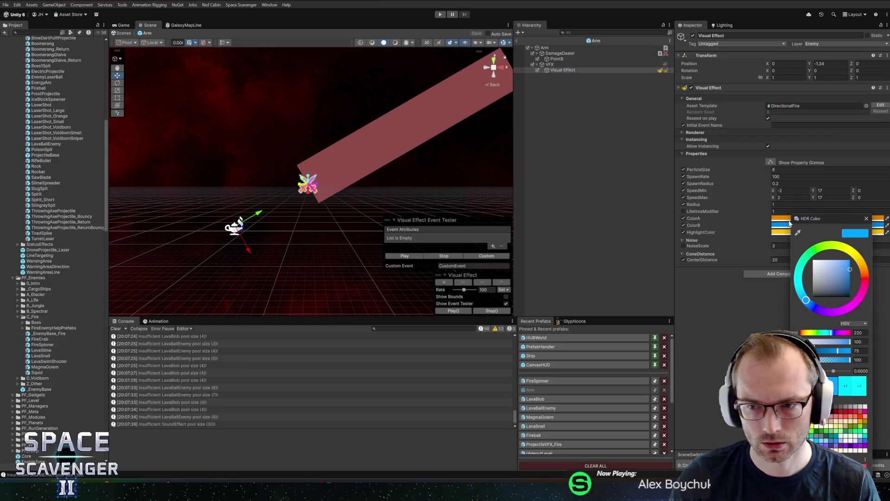
{"action": "left_click_drag", "start_coordinate": [806, 301], "coordinate": [798, 277]}
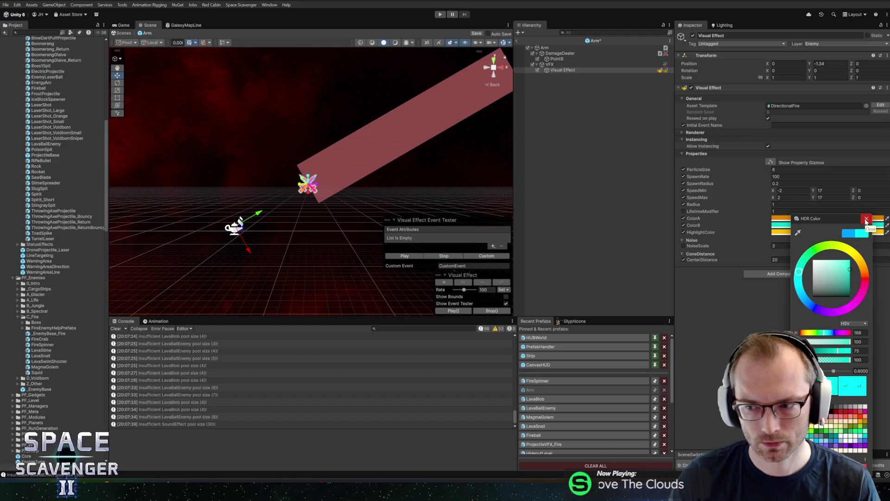
{"action": "left_click", "coordinate": [866, 220]}
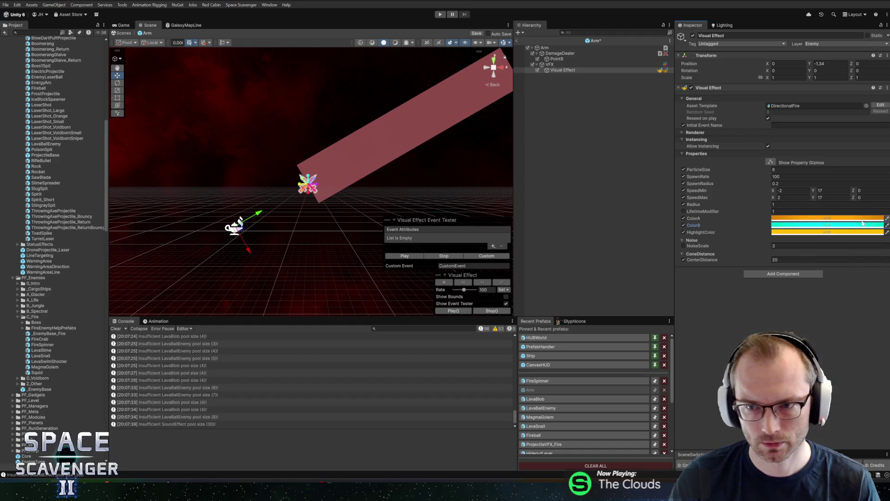
{"action": "left_click", "coordinate": [804, 222]}
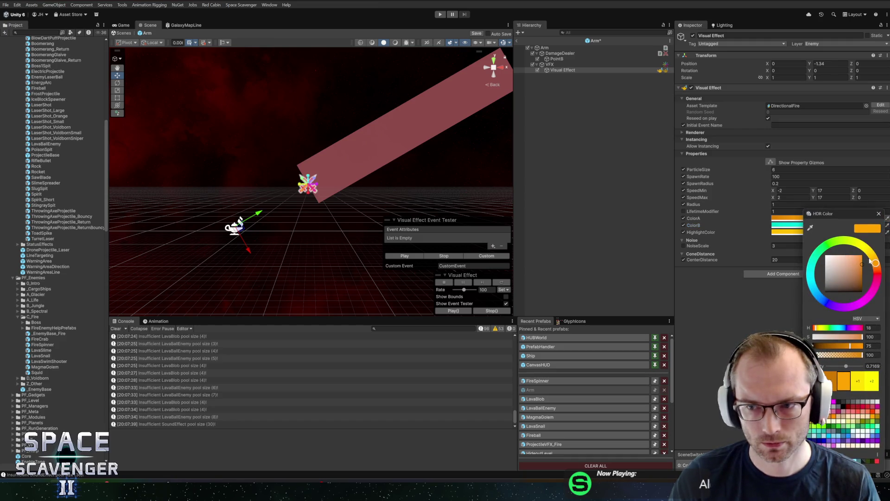
Play the flame effect in the Scene view to preview its colours
{"action": "left_click", "coordinate": [879, 213]}
{"action": "left_click", "coordinate": [404, 256]}
{"action": "scroll", "coordinate": [386, 180], "scroll_direction": "down", "scroll_amount": 3}
Set ColorA to fully saturated orange with HDR intensity raised to about 4.7
{"action": "left_click", "coordinate": [816, 218]}
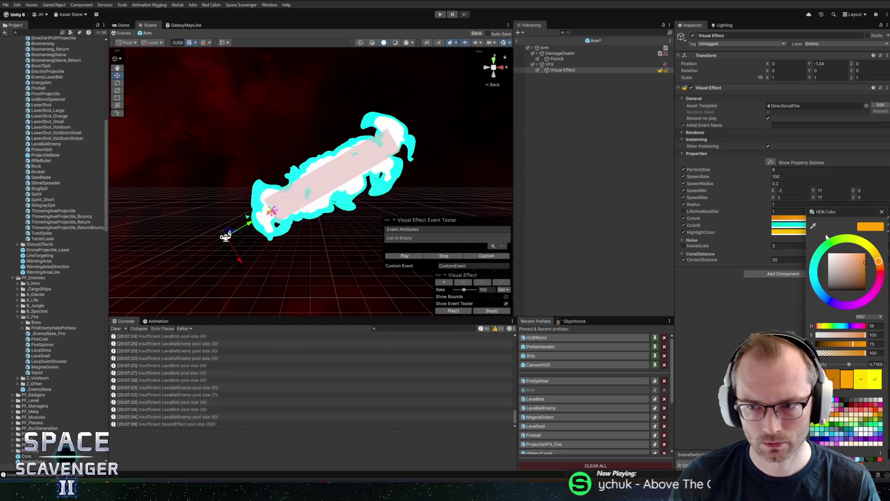
{"action": "left_click", "coordinate": [824, 289]}
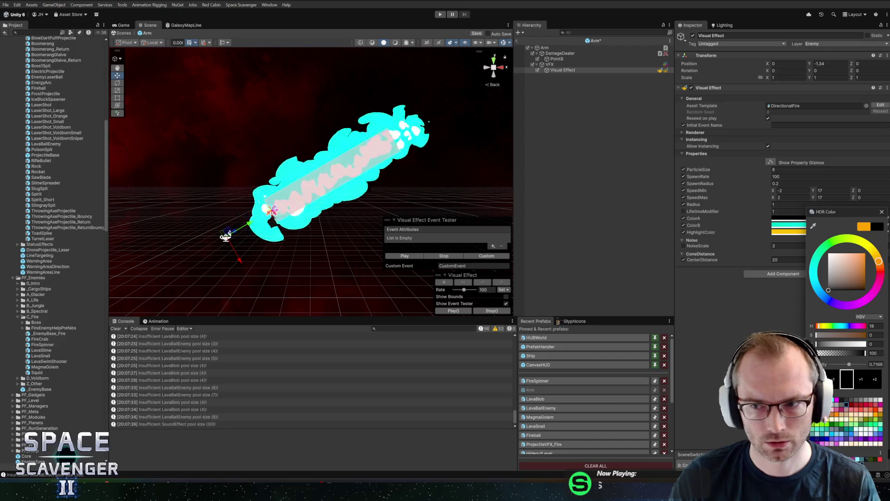
{"action": "left_click_drag", "start_coordinate": [828, 289], "coordinate": [887, 258]}
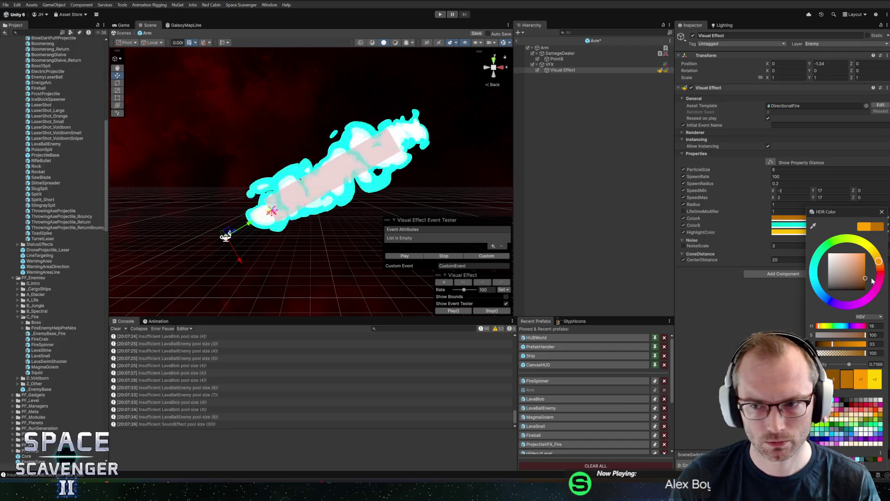
{"action": "left_click", "coordinate": [864, 380]}
{"action": "left_click", "coordinate": [863, 381]}
{"action": "left_click", "coordinate": [864, 381]}
{"action": "left_click", "coordinate": [863, 380]}
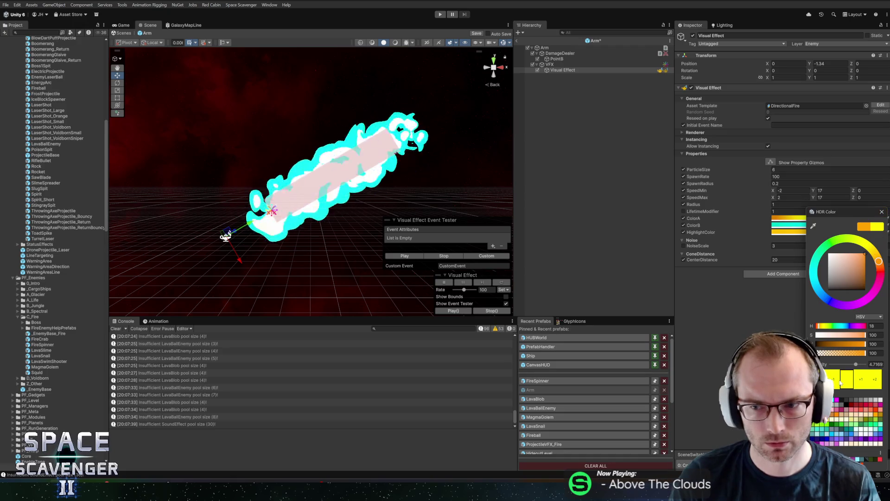
{"action": "left_click", "coordinate": [882, 212]}
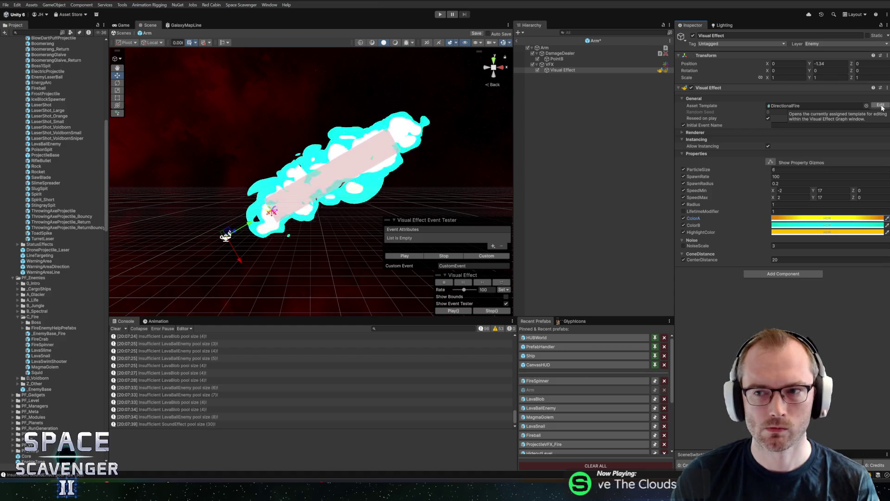
{"action": "left_click", "coordinate": [820, 105]}
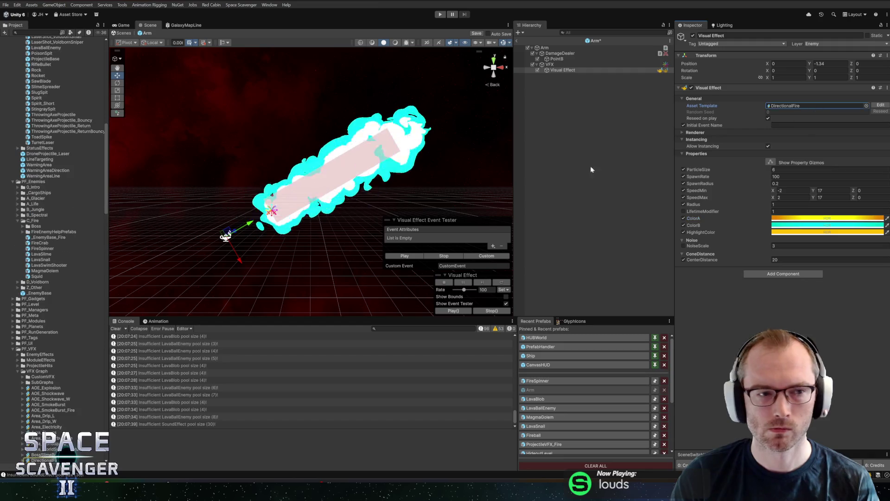
Name the flame's VFX graph copy DirectionalFire_Advanced and reselect the arm's Visual Effect
{"action": "left_click", "coordinate": [42, 314]}
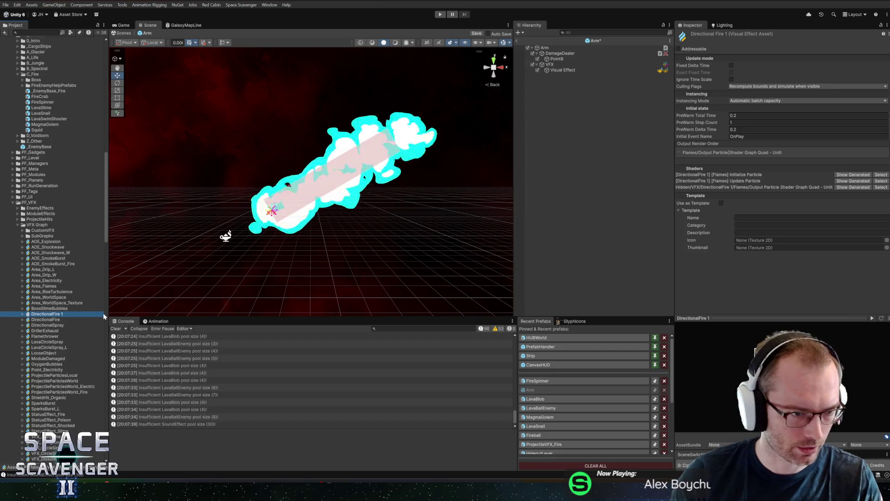
{"action": "type", "text": "_Advanced"}
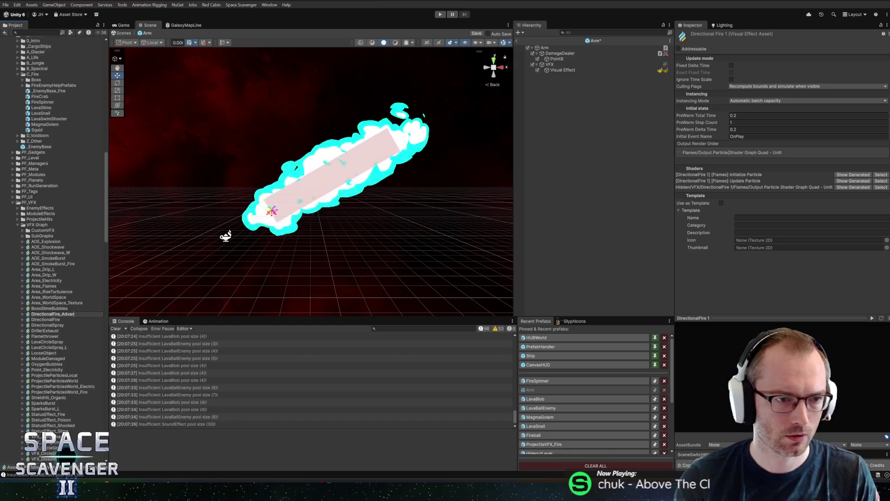
{"action": "key", "text": "Return"}
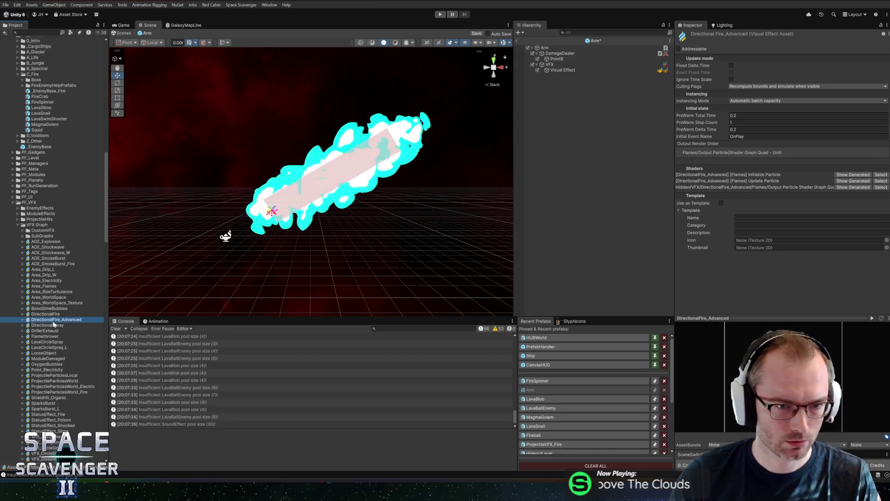
{"action": "left_click", "coordinate": [566, 70]}
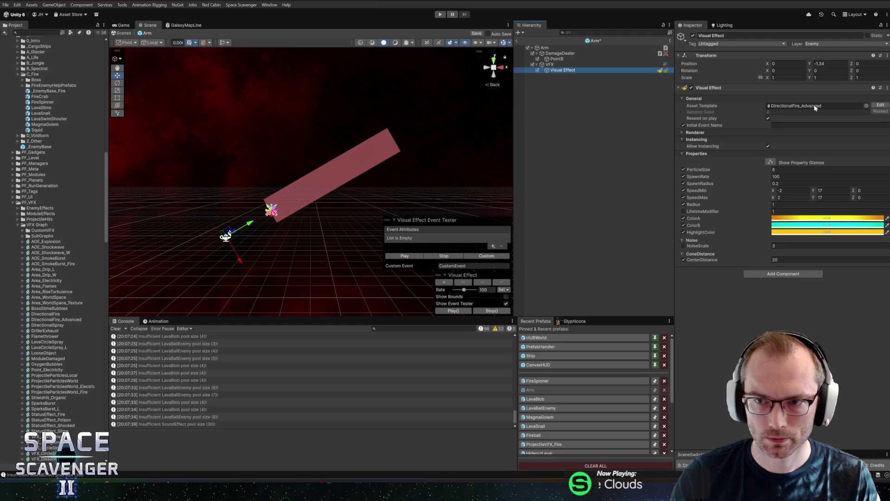
Open the DirectionalFire_Advanced graph, enlarge the blackboard and graph area, and move ColorB aside
{"action": "left_click", "coordinate": [880, 104]}
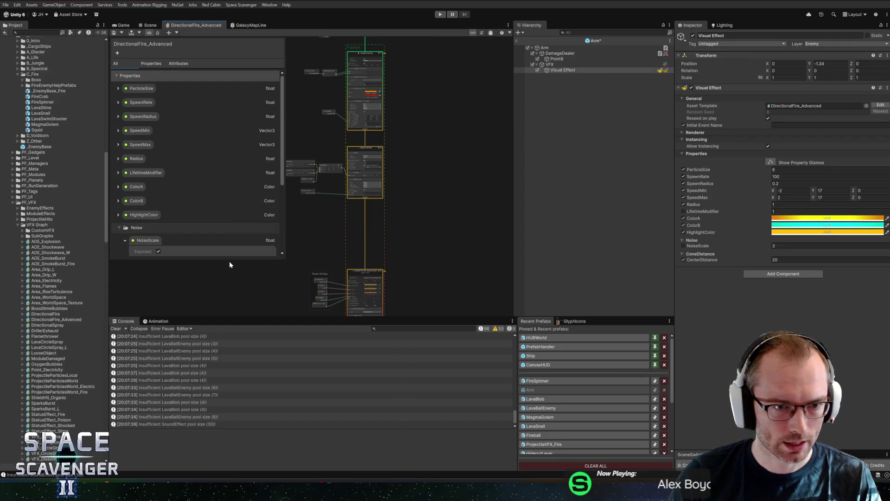
{"action": "left_click_drag", "start_coordinate": [225, 256], "coordinate": [220, 364]}
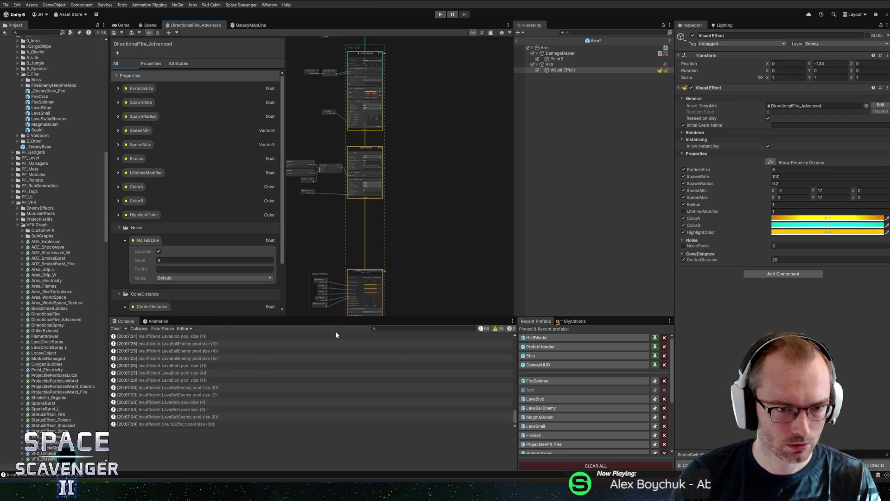
{"action": "mouse_move", "coordinate": [320, 322]}
{"action": "left_mouse_down"}
{"action": "mouse_move", "coordinate": [315, 390]}
{"action": "mouse_move", "coordinate": [317, 361]}
{"action": "left_mouse_up"}
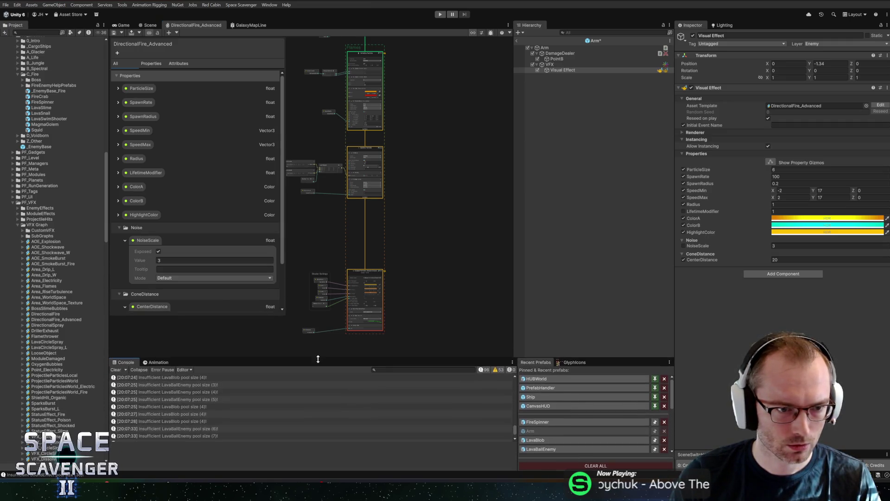
{"action": "left_click_drag", "start_coordinate": [240, 312], "coordinate": [238, 339]}
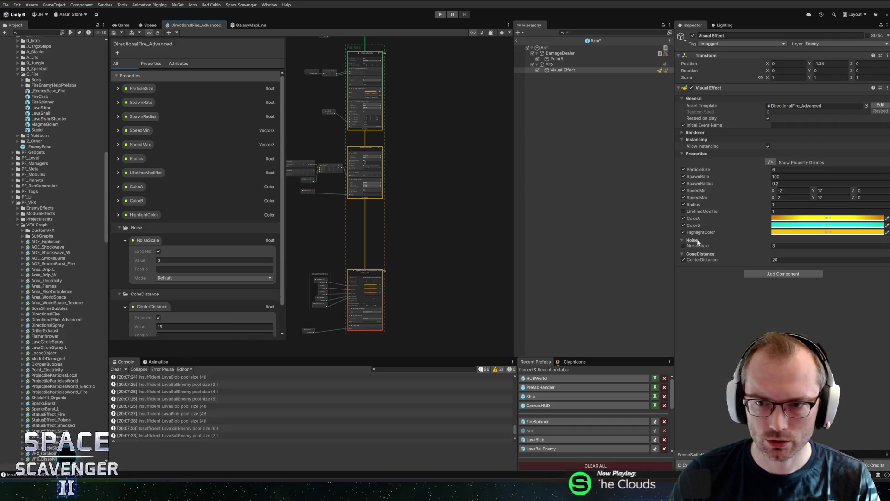
{"action": "scroll", "coordinate": [315, 172], "scroll_direction": "up", "scroll_amount": 5}
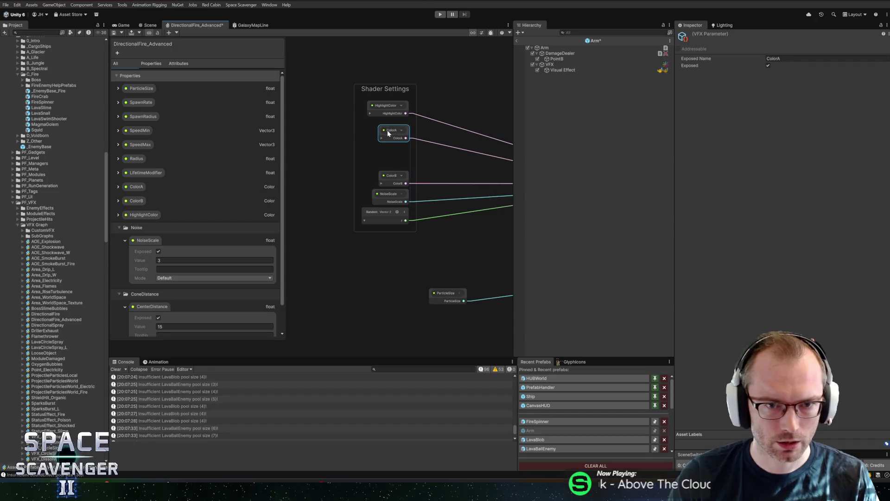
{"action": "mouse_move", "coordinate": [386, 174]}
{"action": "left_mouse_down"}
{"action": "mouse_move", "coordinate": [279, 167]}
{"action": "mouse_move", "coordinate": [292, 147]}
{"action": "left_mouse_up"}
Add a Get Age Over Lifetime node and a Lerp node under Shader Settings
{"action": "right_click", "coordinate": [340, 291]}
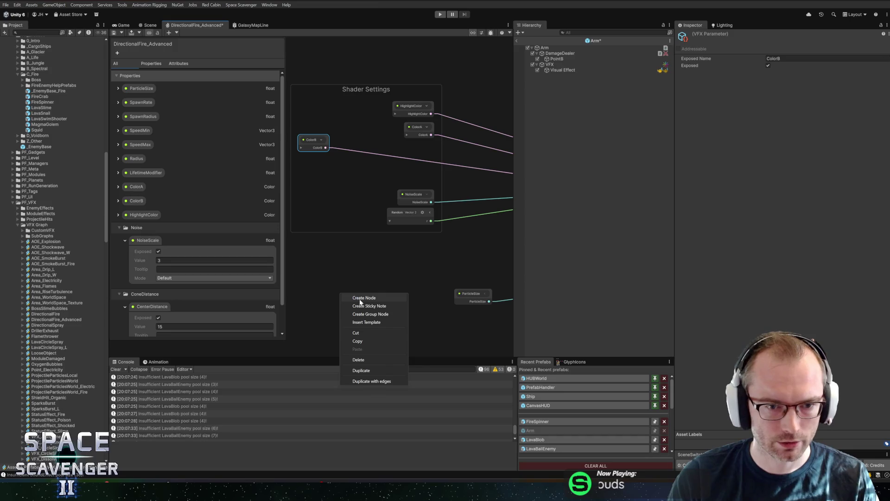
{"action": "left_click", "coordinate": [358, 297]}
{"action": "type", "text": "lifetime"}
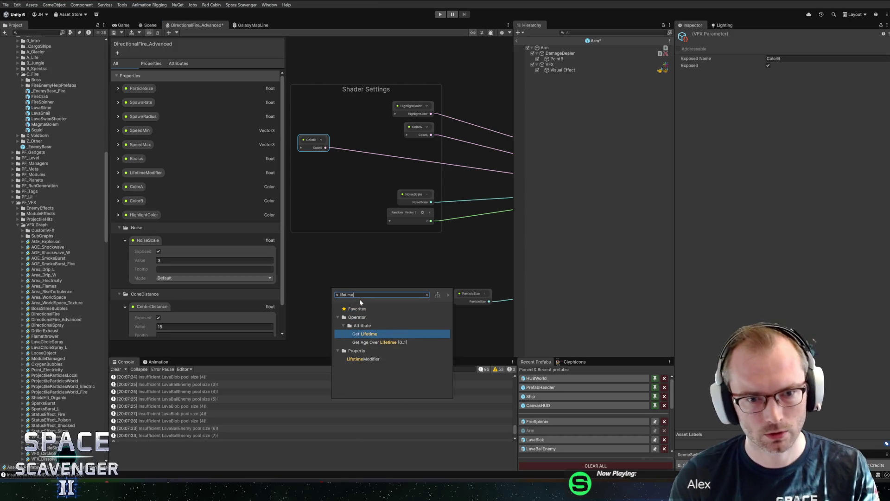
{"action": "key", "text": "Return"}
{"action": "right_click", "coordinate": [386, 278]}
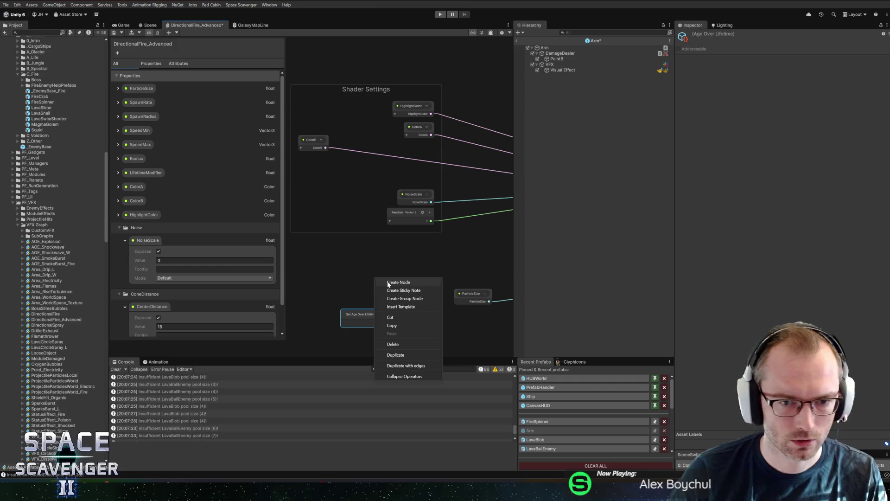
{"action": "left_click", "coordinate": [387, 281]}
{"action": "type", "text": "lerp"}
{"action": "key", "text": "Return"}
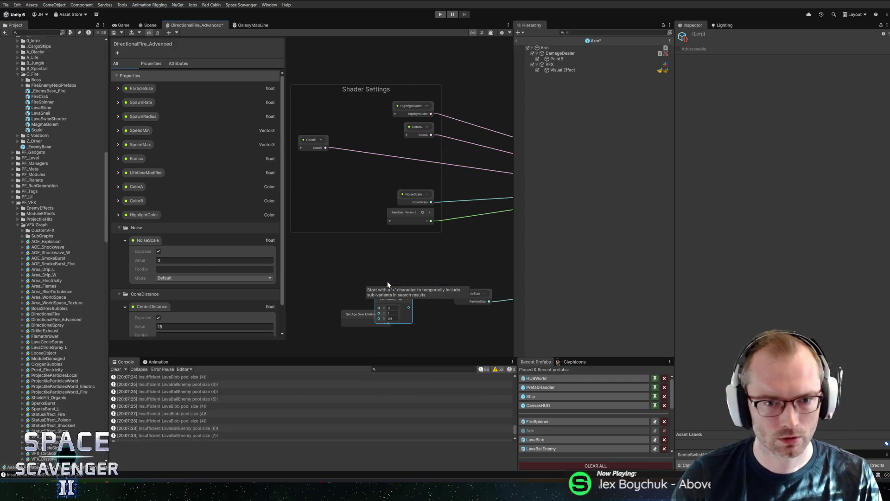
{"action": "left_click_drag", "start_coordinate": [385, 302], "coordinate": [383, 238]}
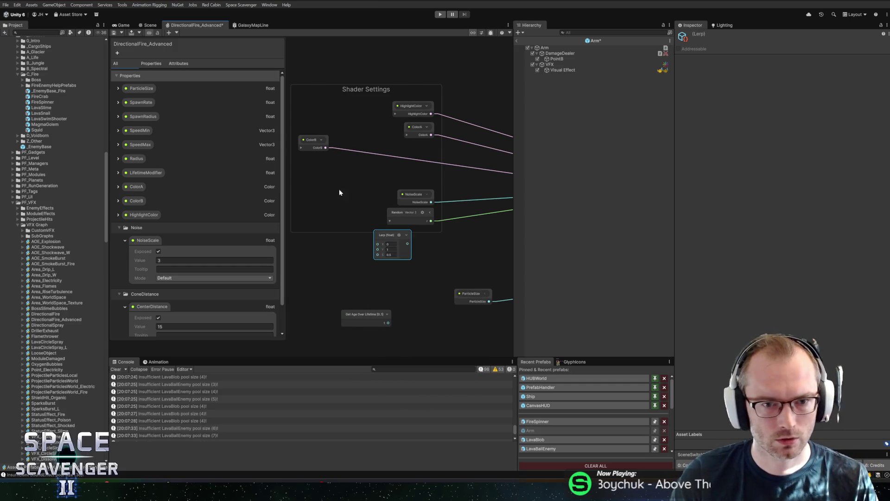
Add a new Color property to the blackboard, to be named ColorB_End
{"action": "left_click", "coordinate": [136, 201]}
{"action": "double_click", "coordinate": [136, 201]}
{"action": "type", "text": "_"}
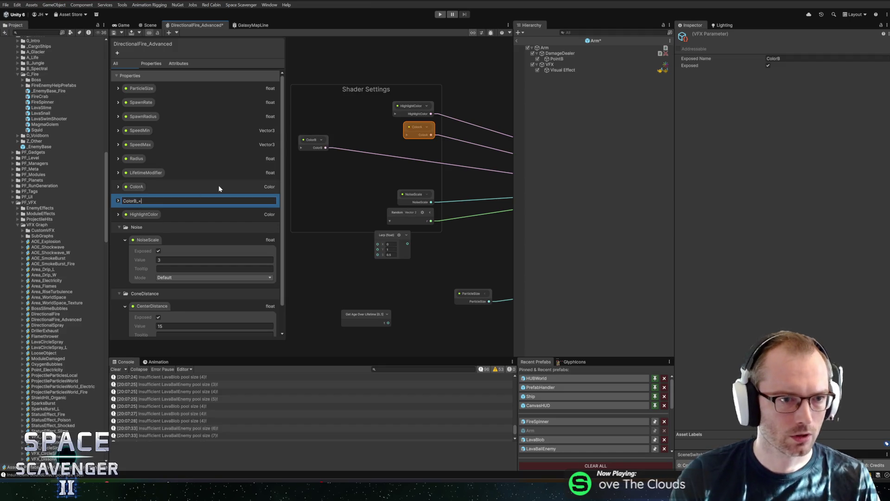
{"action": "key", "text": "Return"}
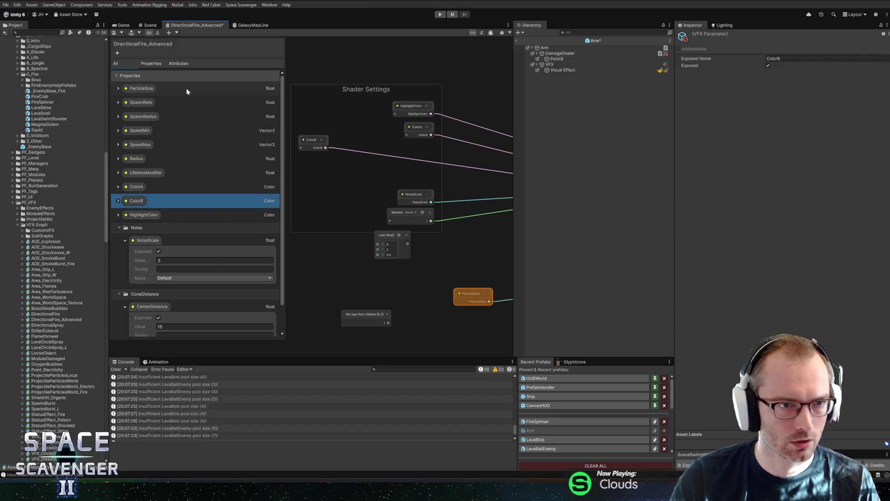
{"action": "left_click", "coordinate": [118, 51]}
{"action": "mouse_move", "coordinate": [142, 56]}
{"action": "left_click", "coordinate": [193, 140]}
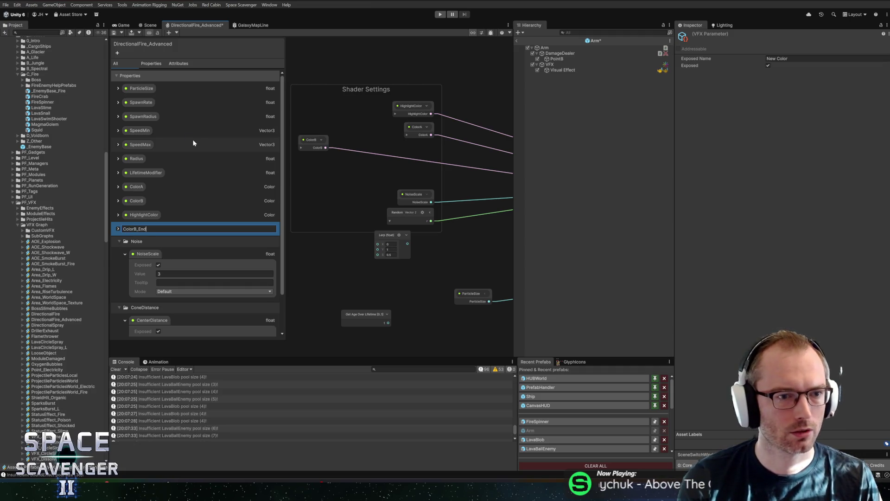
Name the new property ColorB_End, move it beside ColorB, and place its node in the graph
{"action": "key", "text": "Return"}
{"action": "mouse_move", "coordinate": [155, 229]}
{"action": "left_mouse_down"}
{"action": "mouse_move", "coordinate": [147, 200]}
{"action": "mouse_move", "coordinate": [144, 211]}
{"action": "mouse_move", "coordinate": [195, 220]}
{"action": "left_mouse_up"}
{"action": "mouse_move", "coordinate": [142, 216]}
{"action": "left_mouse_down"}
{"action": "mouse_move", "coordinate": [306, 188]}
{"action": "mouse_move", "coordinate": [304, 167]}
{"action": "left_mouse_up"}
Wire ColorB, ColorB_End and Age Over Lifetime into a Lerp driving Color B, then save the graph
{"action": "mouse_move", "coordinate": [396, 235]}
{"action": "left_mouse_down"}
{"action": "mouse_move", "coordinate": [338, 187]}
{"action": "mouse_move", "coordinate": [359, 162]}
{"action": "mouse_move", "coordinate": [340, 178]}
{"action": "left_mouse_up"}
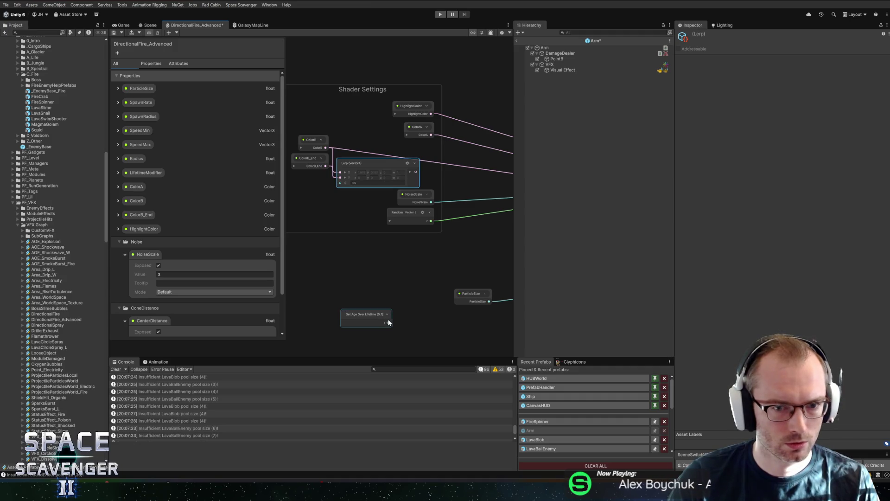
{"action": "mouse_move", "coordinate": [359, 314]}
{"action": "left_mouse_down"}
{"action": "mouse_move", "coordinate": [321, 219]}
{"action": "mouse_move", "coordinate": [295, 184]}
{"action": "left_mouse_up"}
{"action": "left_click_drag", "start_coordinate": [465, 180], "coordinate": [378, 174]}
{"action": "left_click_drag", "start_coordinate": [303, 153], "coordinate": [316, 143]}
{"action": "left_click_drag", "start_coordinate": [482, 184], "coordinate": [460, 181]}
{"action": "scroll", "coordinate": [483, 173], "scroll_direction": "down", "scroll_amount": 3}
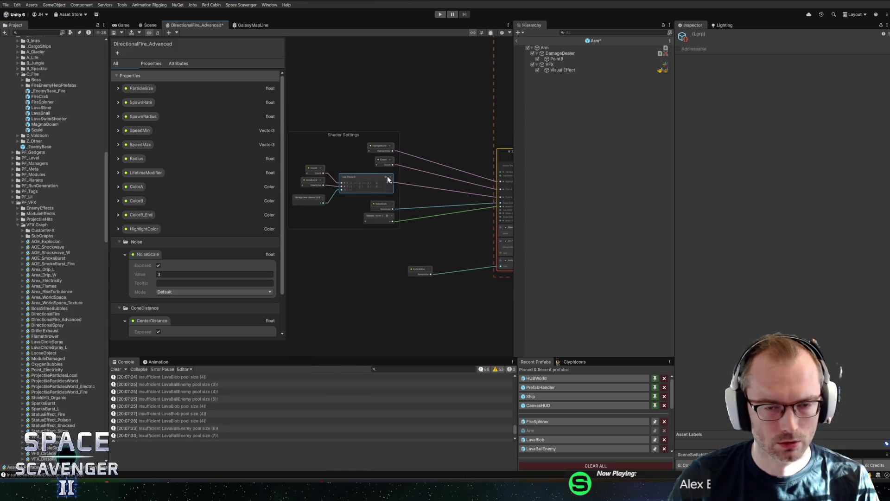
{"action": "scroll", "coordinate": [371, 179], "scroll_direction": "up", "scroll_amount": 3}
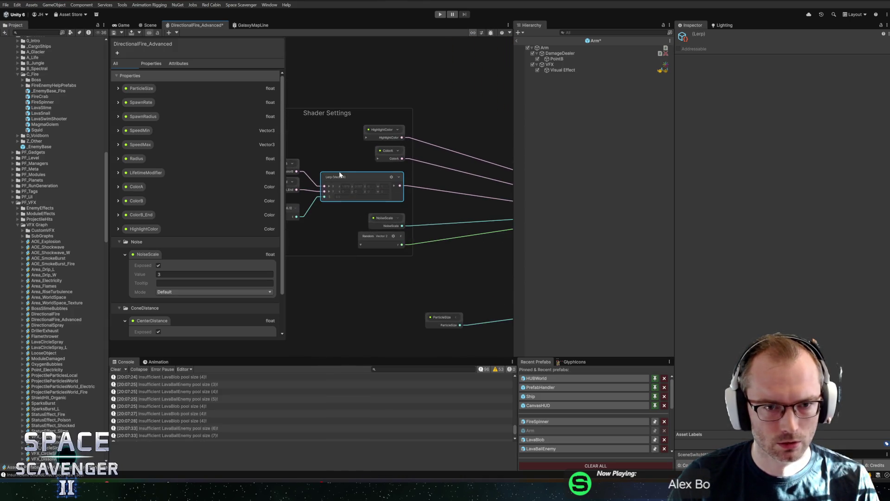
{"action": "left_click", "coordinate": [113, 32]}
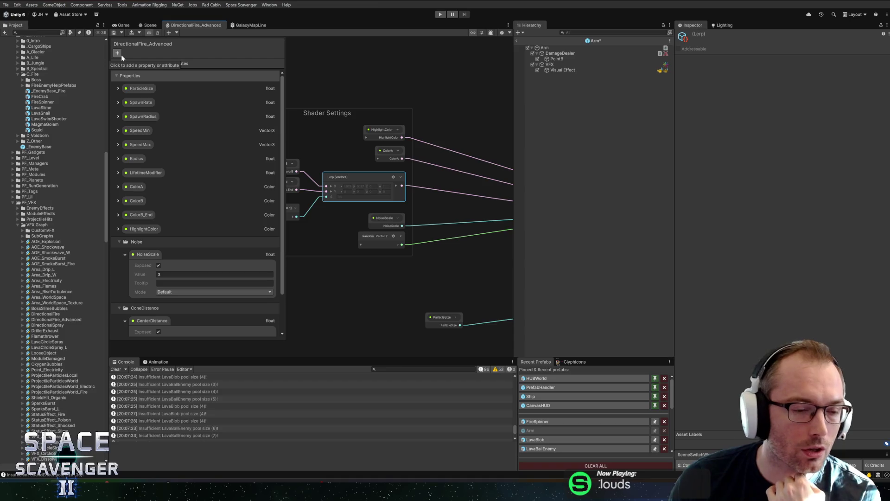
{"action": "left_click", "coordinate": [149, 25]}
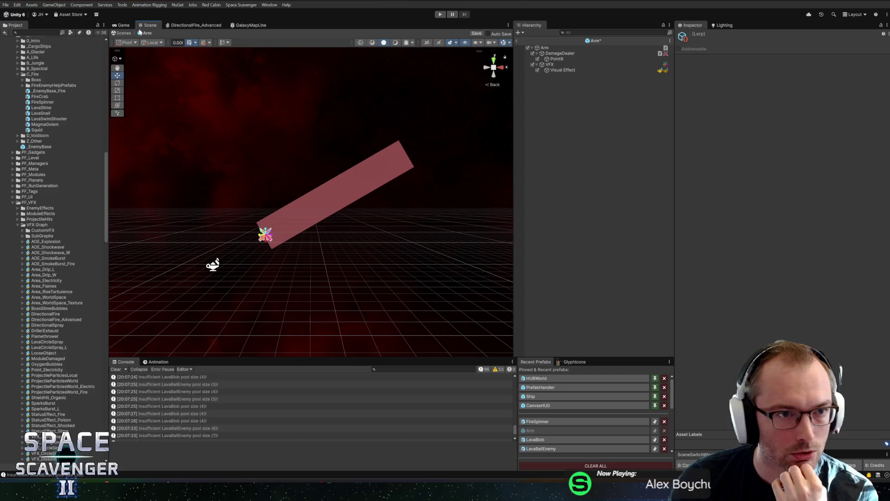
Make ColorB_End a saturated orange-red with hue 5 and preview the playing flame
{"action": "left_click", "coordinate": [561, 70]}
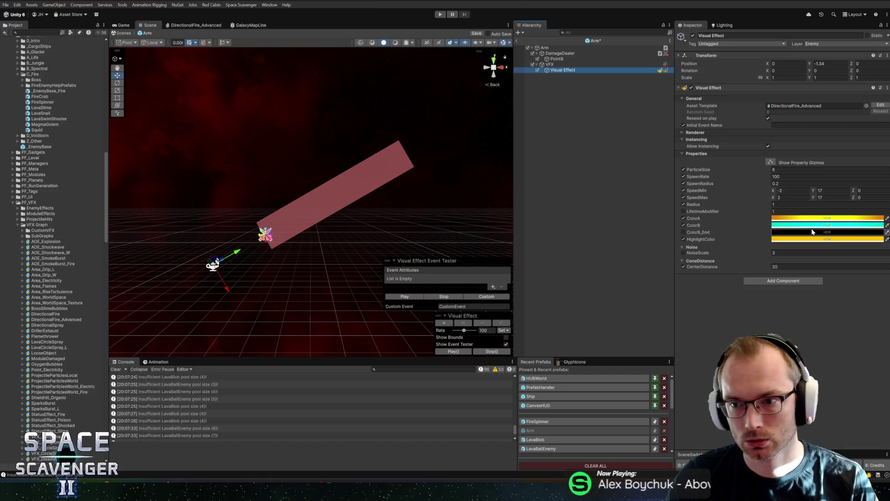
{"action": "left_click", "coordinate": [796, 232]}
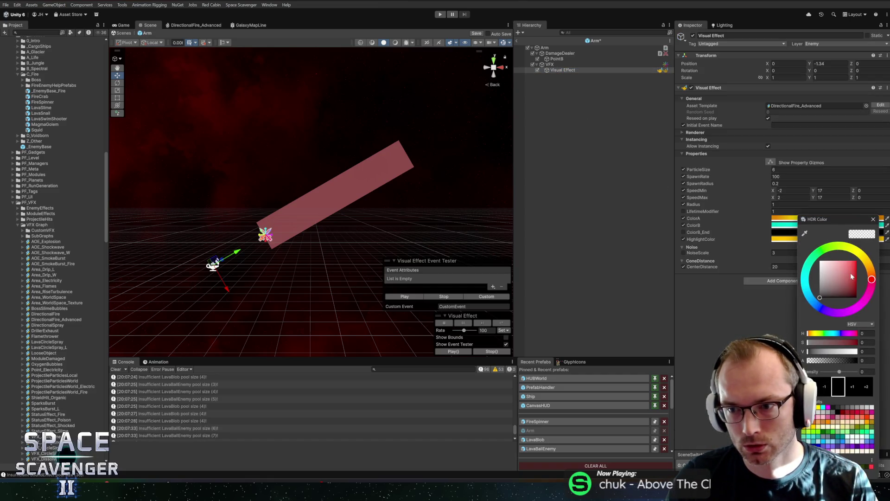
{"action": "left_click_drag", "start_coordinate": [871, 265], "coordinate": [874, 279]}
{"action": "left_click", "coordinate": [867, 334]}
{"action": "type", "text": "5"}
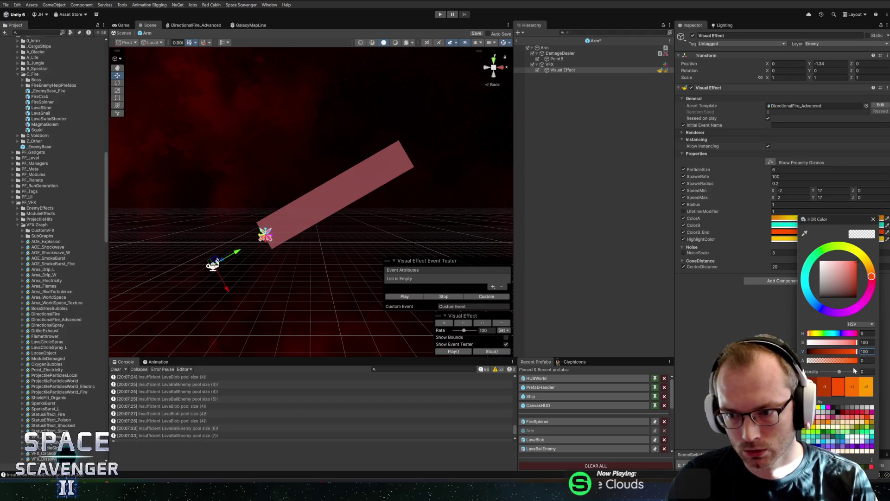
{"action": "left_click", "coordinate": [873, 219]}
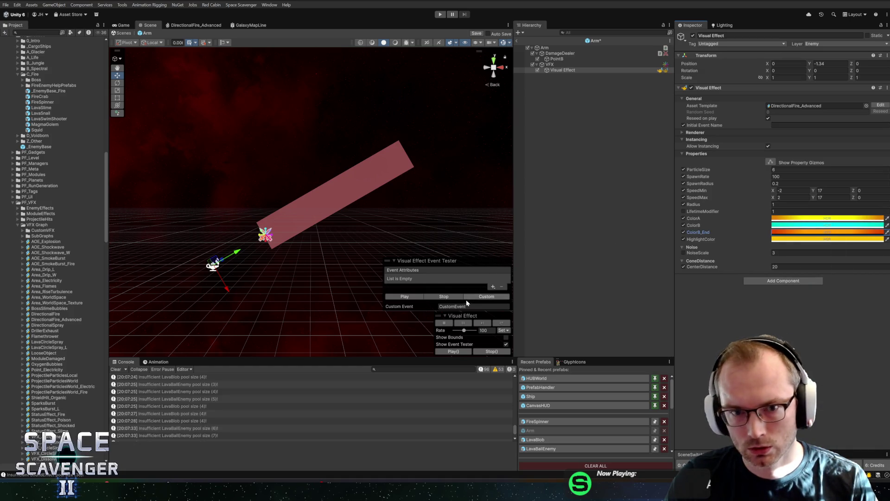
{"action": "left_click", "coordinate": [405, 298]}
{"action": "mouse_move", "coordinate": [398, 275]}
{"action": "left_mouse_down"}
{"action": "mouse_move", "coordinate": [369, 175]}
{"action": "mouse_move", "coordinate": [389, 172]}
{"action": "left_mouse_up"}
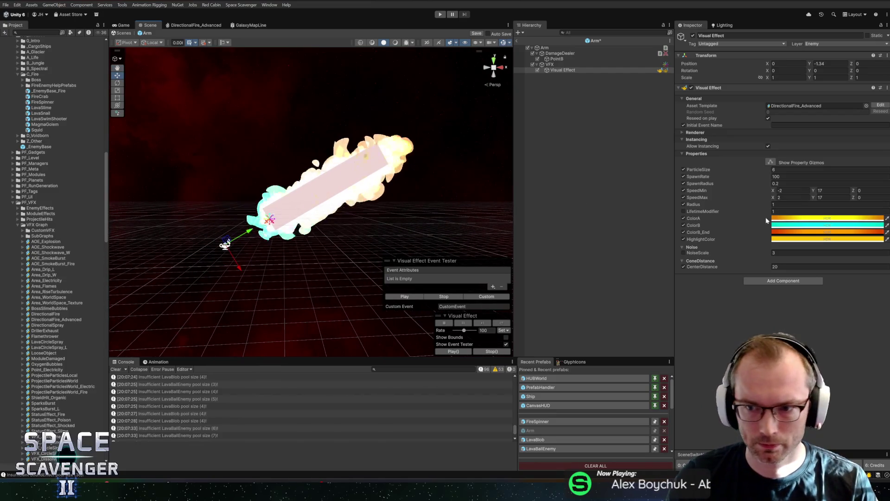
Lower ColorA's HDR intensity by two steps
{"action": "left_click", "coordinate": [813, 219]}
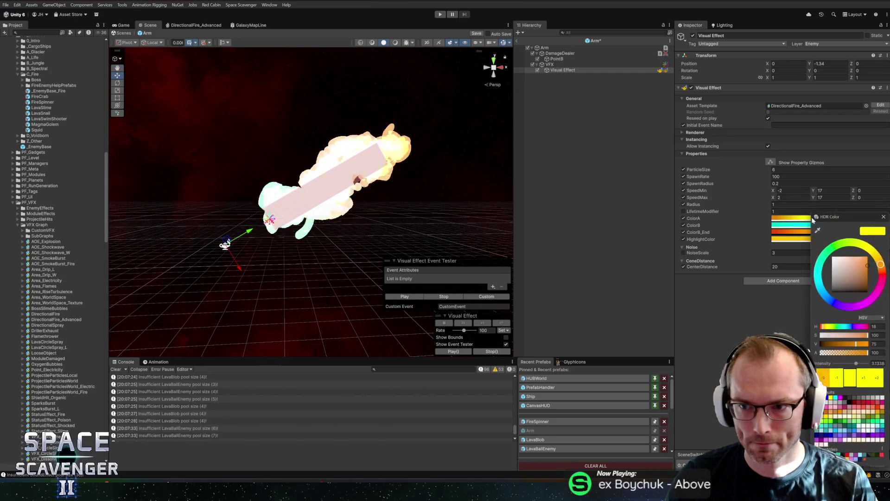
{"action": "left_click", "coordinate": [839, 380]}
{"action": "left_click", "coordinate": [839, 380]}
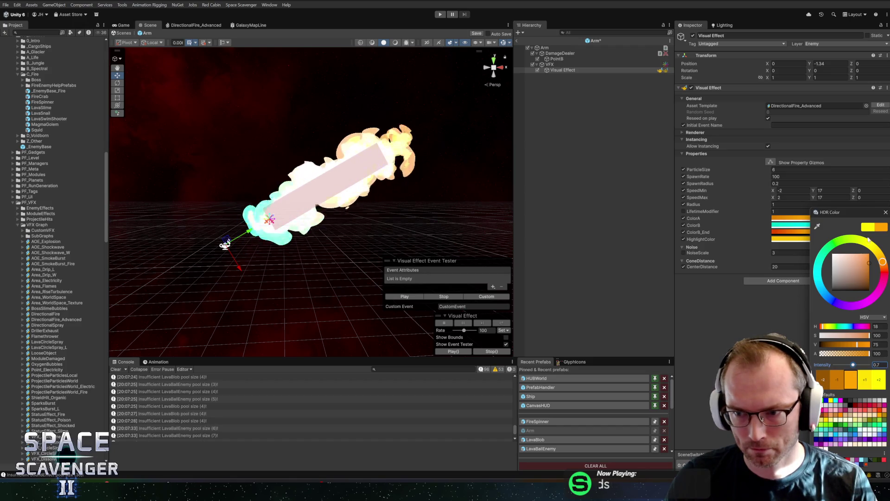
{"action": "left_click", "coordinate": [886, 213]}
Set ColorB_End's hue to 2 and drop its HDR intensity by one step overall
{"action": "left_click", "coordinate": [832, 235]}
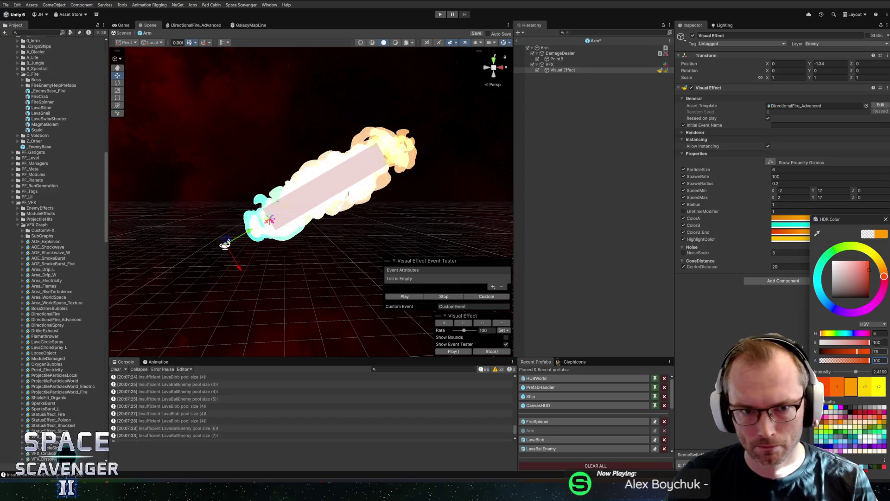
{"action": "left_click", "coordinate": [877, 333]}
{"action": "type", "text": "2"}
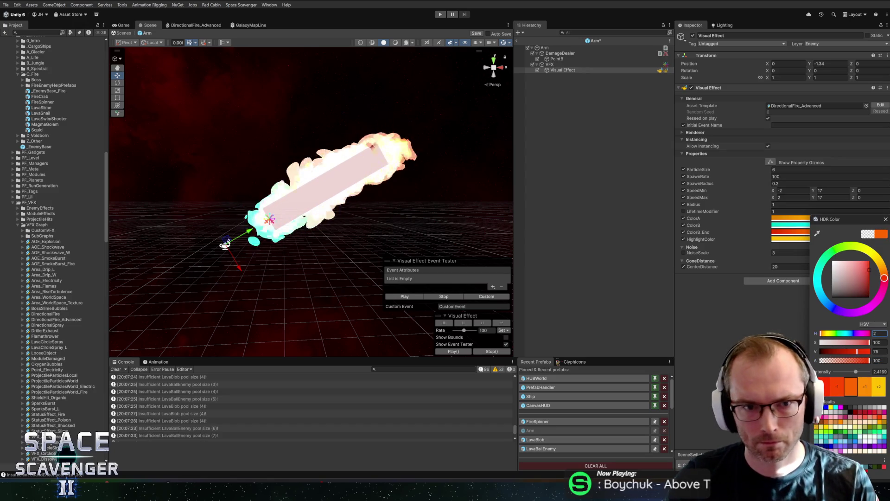
{"action": "left_click", "coordinate": [838, 387]}
{"action": "left_click", "coordinate": [837, 387]}
{"action": "left_click", "coordinate": [839, 387]}
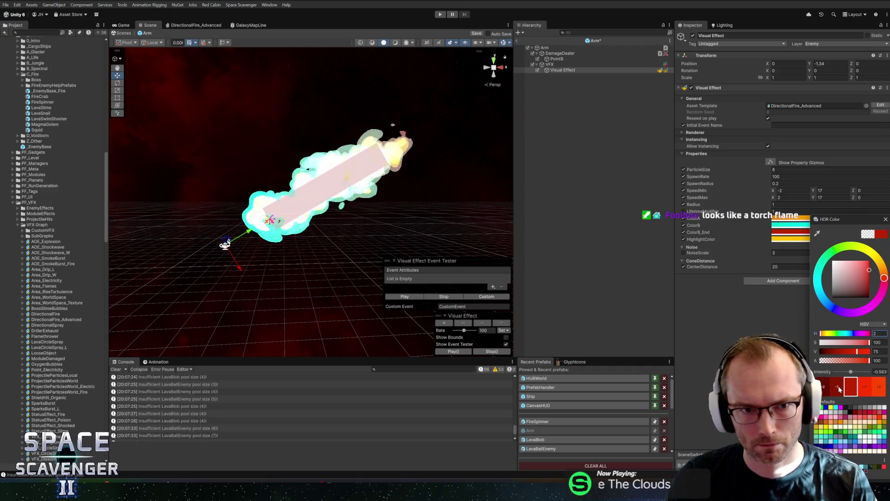
{"action": "left_click", "coordinate": [878, 387]}
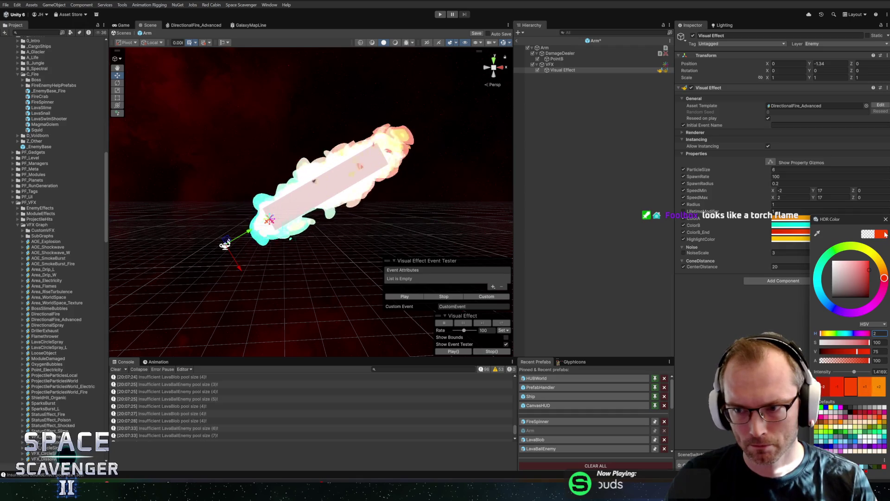
{"action": "left_click", "coordinate": [886, 219]}
Darken the cyan ColorB's HDR intensity by one step
{"action": "left_click", "coordinate": [790, 218]}
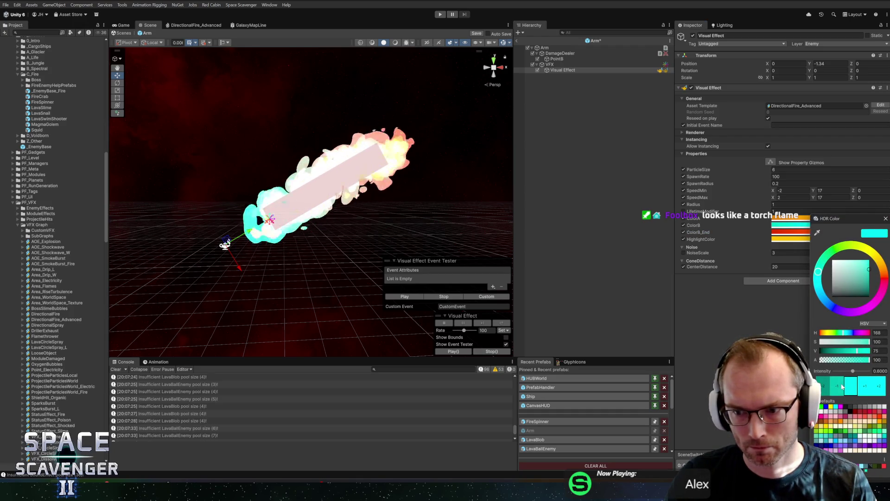
{"action": "left_click", "coordinate": [840, 387]}
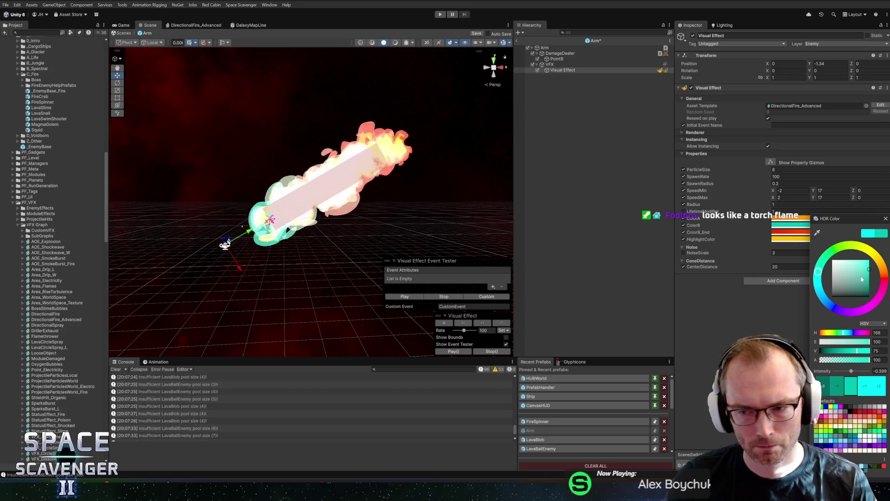
{"action": "left_click", "coordinate": [733, 157]}
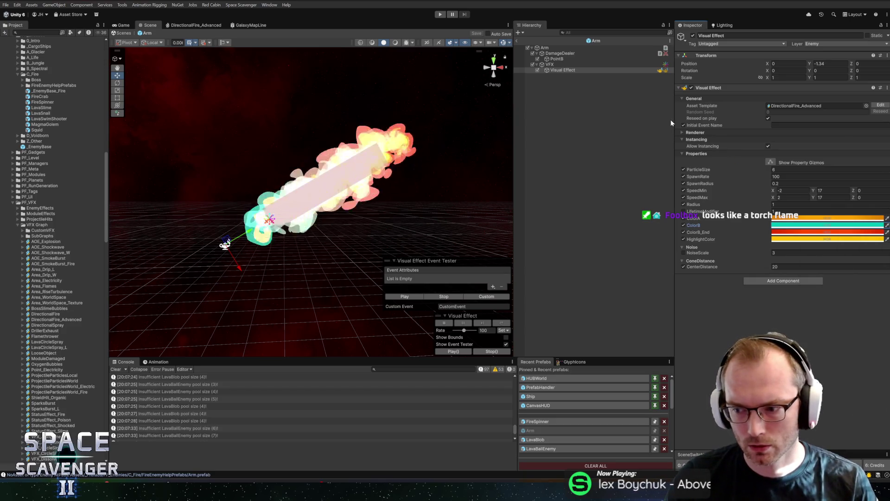
{"action": "left_click", "coordinate": [523, 41]}
{"action": "left_click", "coordinate": [441, 15]}
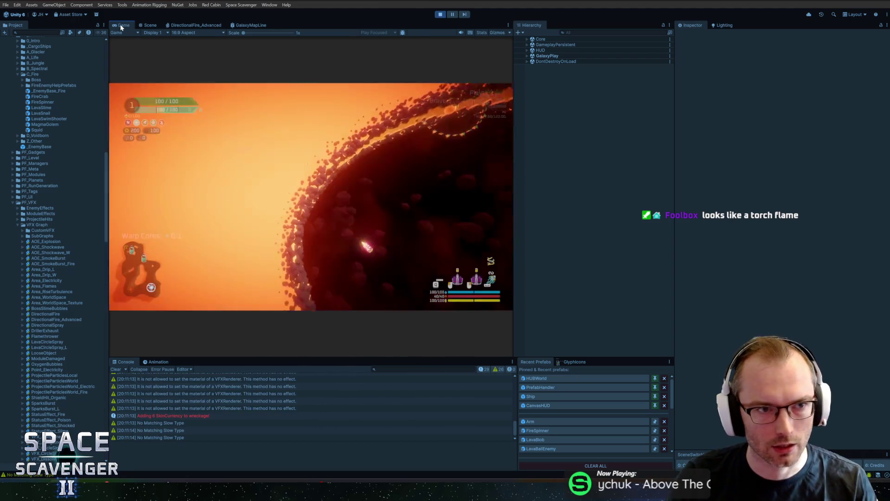
{"action": "key", "text": "shift+space"}
{"action": "key", "text": "d"}
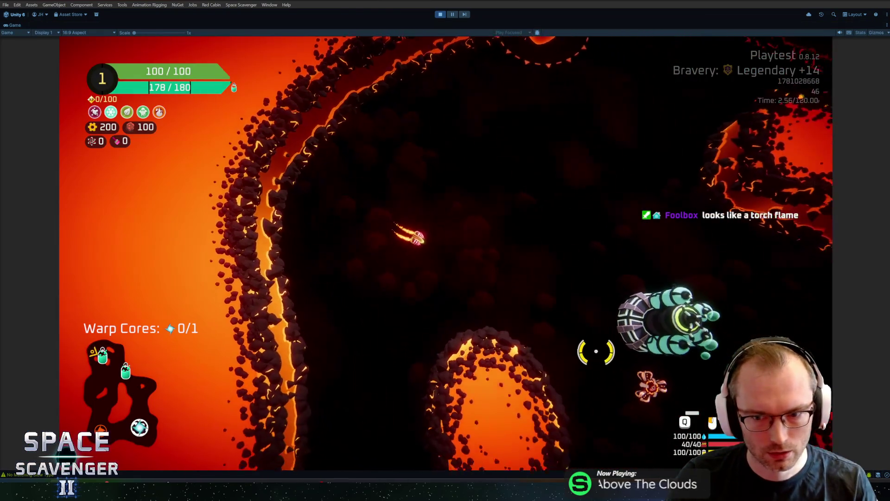
{"action": "key", "text": "s"}
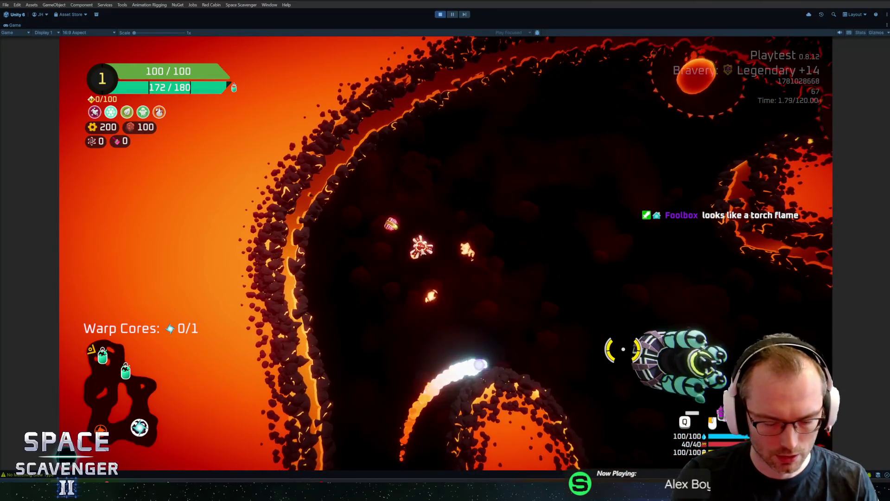
{"action": "key", "text": "ctrl+p"}
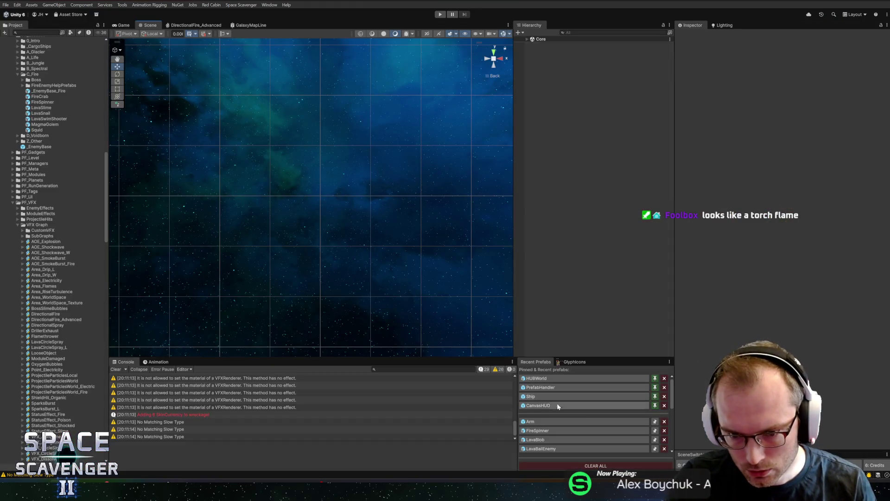
{"action": "left_click", "coordinate": [538, 420]}
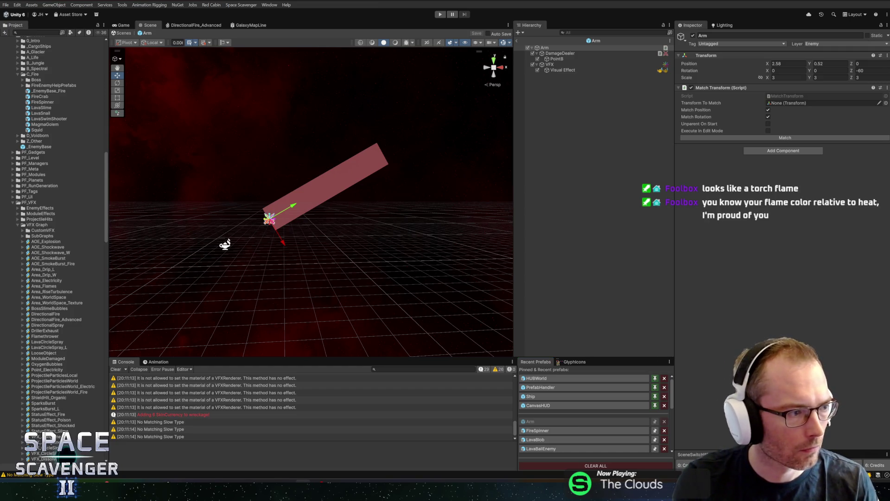
Preview the flame, check the cyan ColorB and orange ColorA values, and open the DirectionalFire_Advanced graph
{"action": "left_click", "coordinate": [575, 70]}
{"action": "left_click", "coordinate": [399, 297]}
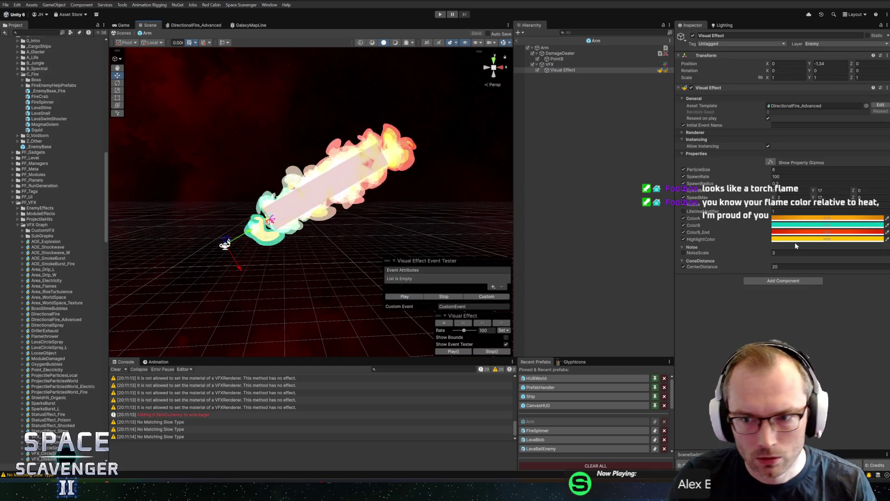
{"action": "left_click", "coordinate": [794, 225]}
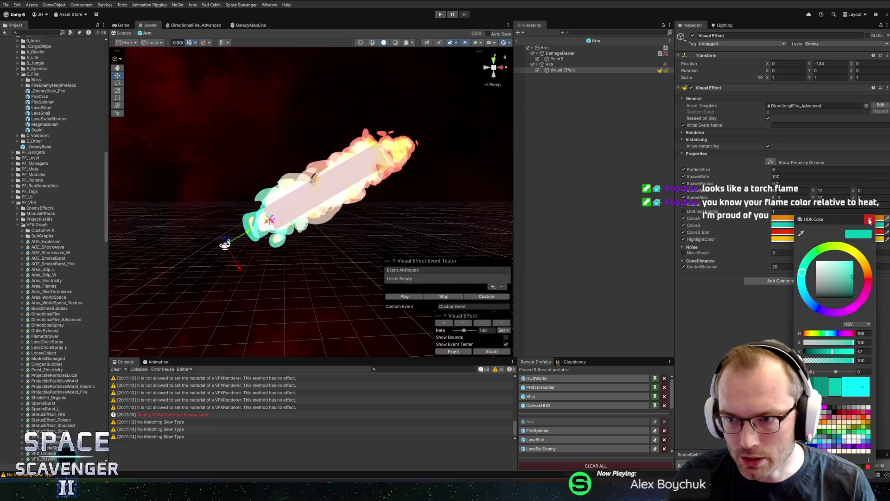
{"action": "left_click", "coordinate": [791, 218]}
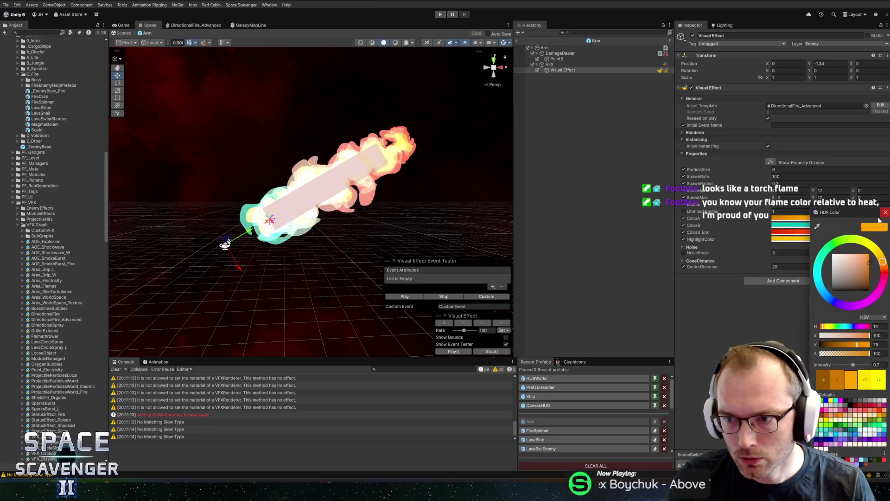
{"action": "left_click", "coordinate": [803, 235]}
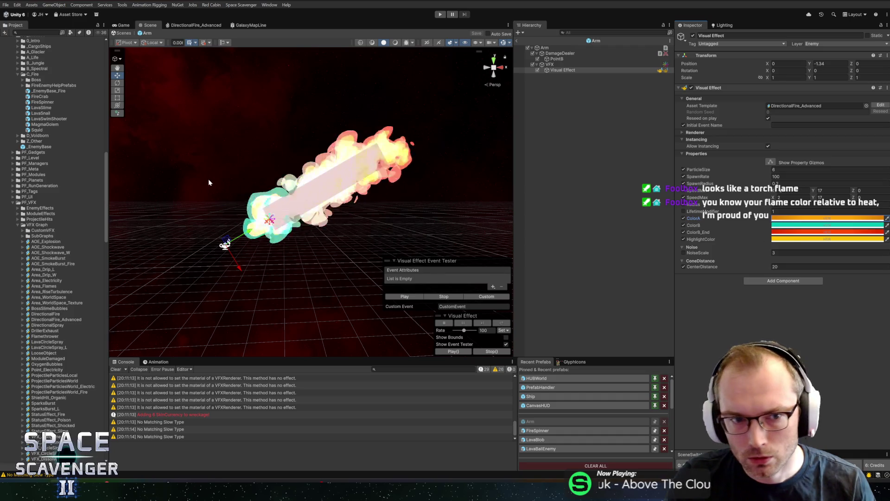
{"action": "scroll", "coordinate": [325, 208], "scroll_direction": "up", "scroll_amount": 3}
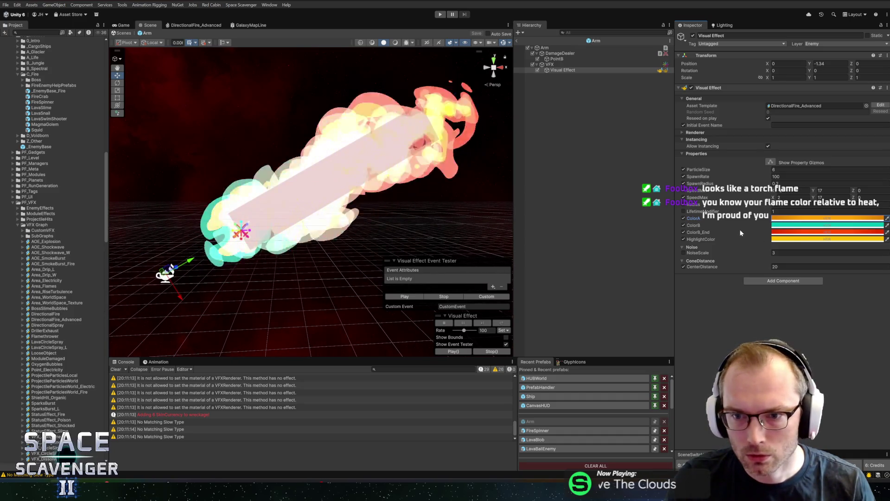
{"action": "left_click", "coordinate": [246, 26]}
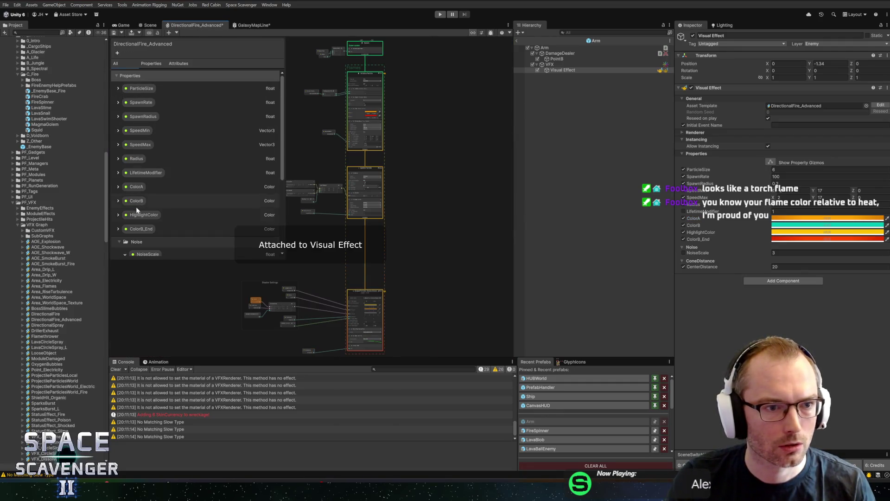
Reorder ColorB_End directly under ColorB in the blackboard, save the graph, and return to the Scene
{"action": "left_click", "coordinate": [136, 204]}
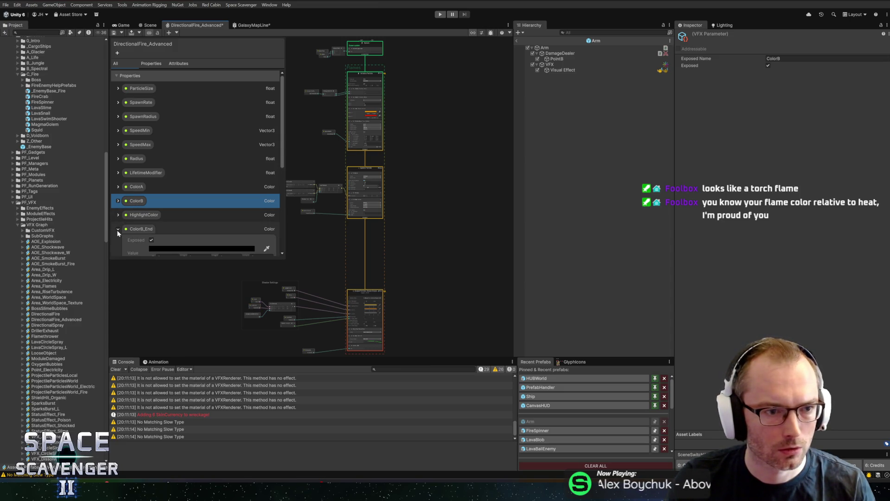
{"action": "scroll", "coordinate": [146, 226], "scroll_direction": "down", "scroll_amount": 3}
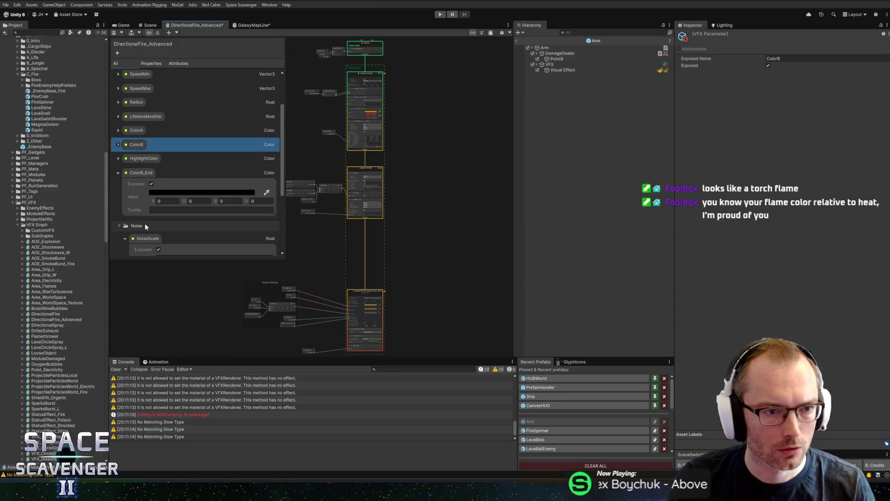
{"action": "left_click", "coordinate": [119, 173]}
{"action": "left_click", "coordinate": [135, 172]}
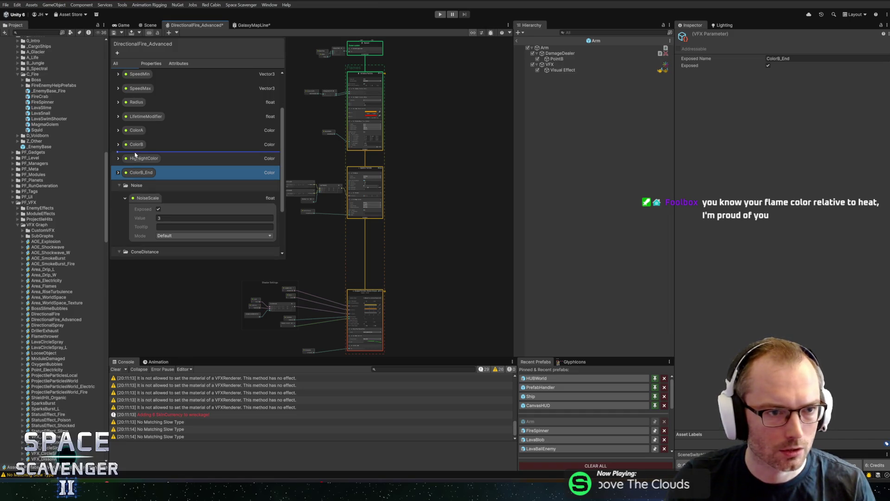
{"action": "key", "text": "ctrl+s"}
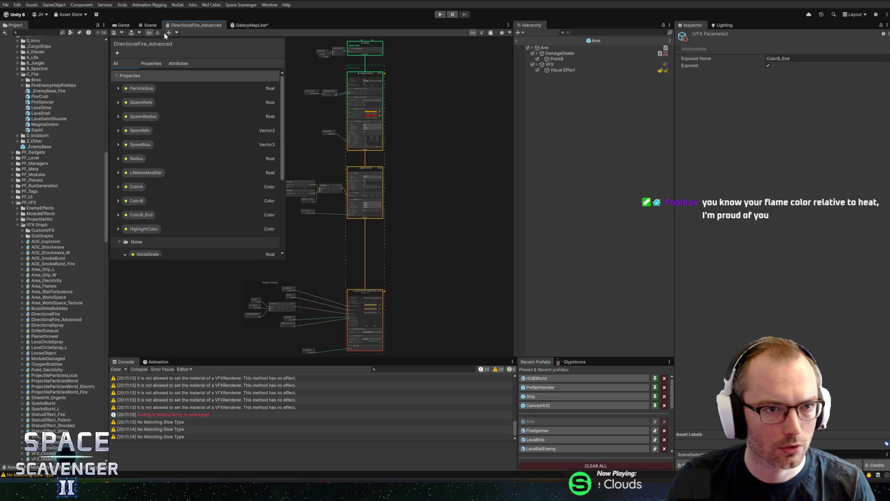
{"action": "left_click_drag", "start_coordinate": [178, 273], "coordinate": [231, 227]}
{"action": "scroll", "coordinate": [356, 267], "scroll_direction": "up", "scroll_amount": 3}
{"action": "left_click", "coordinate": [145, 25]}
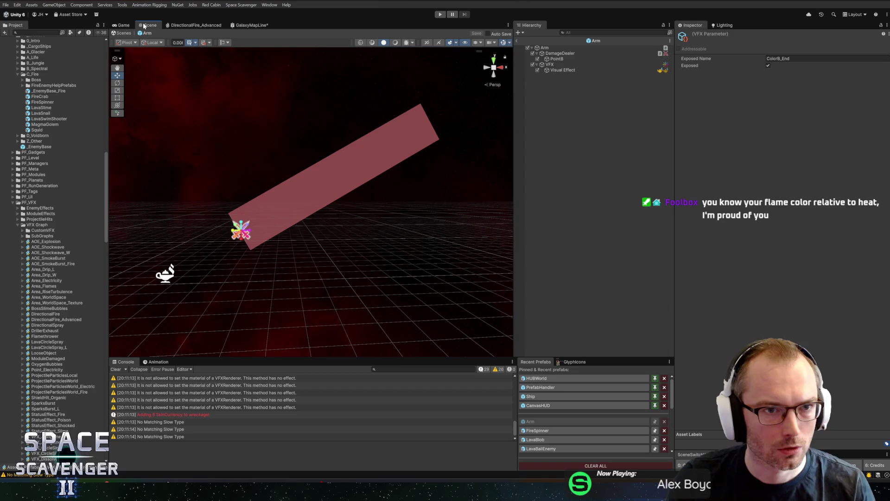
Select the Arm's Visual Effect and start playing the flame in the Event Tester
{"action": "left_click", "coordinate": [571, 70]}
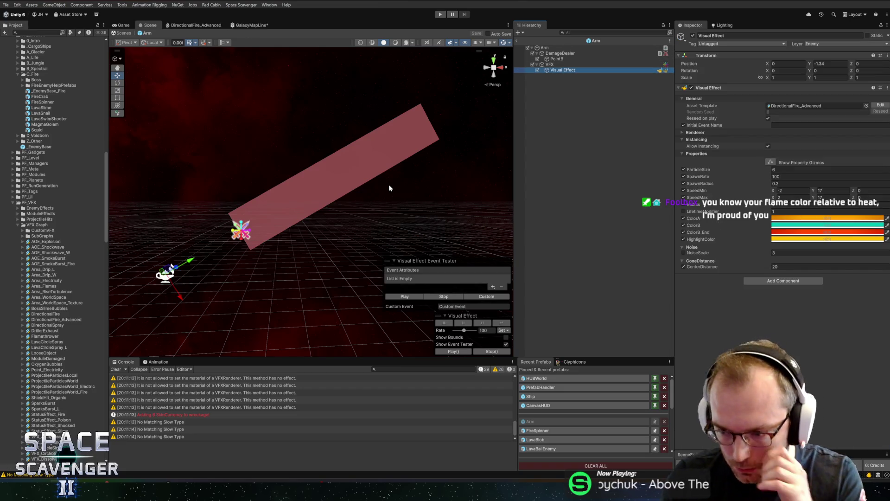
{"action": "mouse_move", "coordinate": [402, 220]}
{"action": "left_mouse_down"}
{"action": "mouse_move", "coordinate": [342, 233]}
{"action": "mouse_move", "coordinate": [469, 241]}
{"action": "mouse_move", "coordinate": [602, 204]}
{"action": "mouse_move", "coordinate": [354, 203]}
{"action": "left_mouse_up"}
{"action": "left_click", "coordinate": [549, 65]}
{"action": "key", "text": "Down"}
{"action": "left_click", "coordinate": [403, 296]}
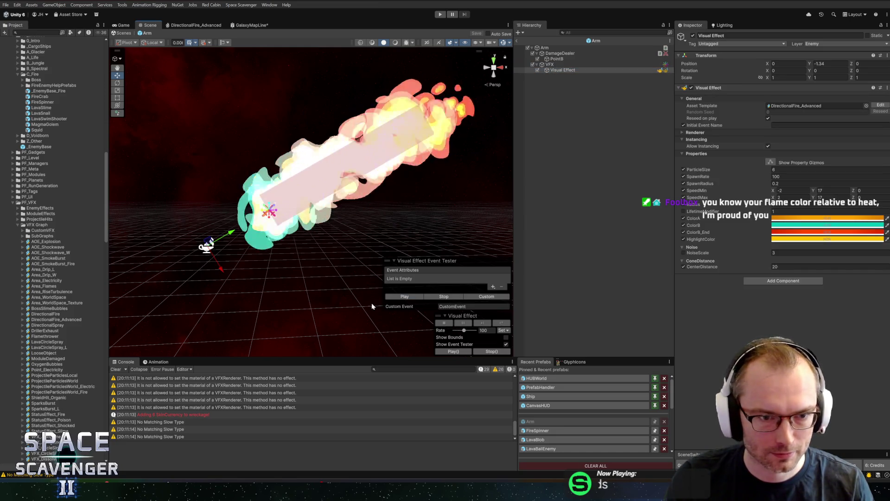
{"action": "mouse_move", "coordinate": [338, 226]}
{"action": "left_mouse_down"}
{"action": "mouse_move", "coordinate": [337, 240]}
{"action": "mouse_move", "coordinate": [438, 203]}
{"action": "left_mouse_up"}
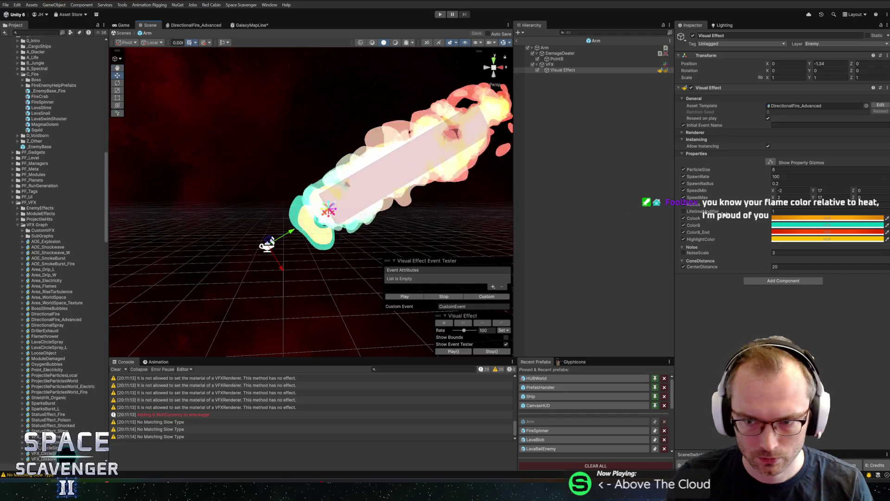
Retune the red flame colour into a full-brightness orange with hue 10
{"action": "left_click", "coordinate": [828, 232]}
{"action": "left_click_drag", "start_coordinate": [837, 279], "coordinate": [860, 301]}
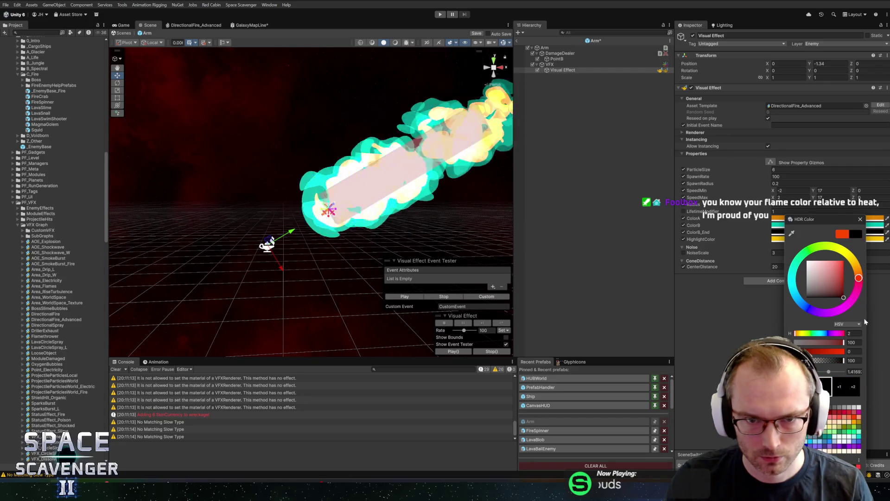
{"action": "left_click_drag", "start_coordinate": [861, 301], "coordinate": [866, 271]}
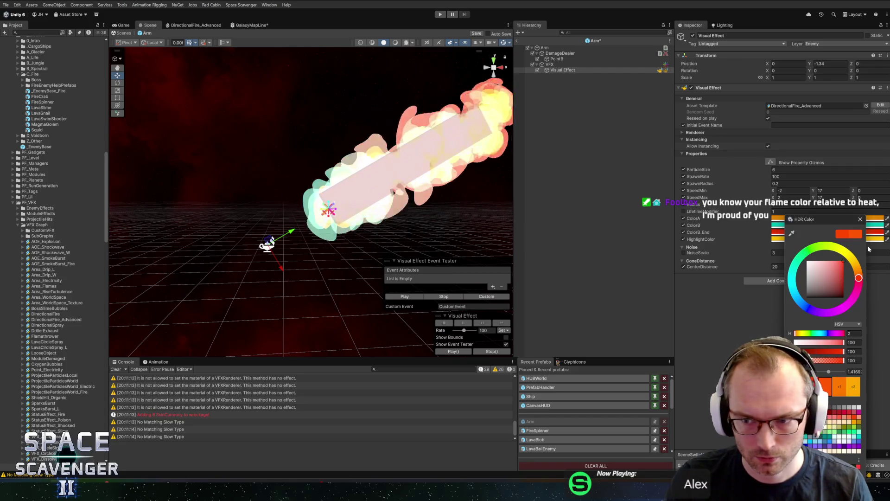
{"action": "left_click_drag", "start_coordinate": [816, 219], "coordinate": [841, 210]}
{"action": "left_click_drag", "start_coordinate": [883, 270], "coordinate": [883, 259]}
{"action": "left_click", "coordinate": [873, 325]}
{"action": "type", "text": "10"}
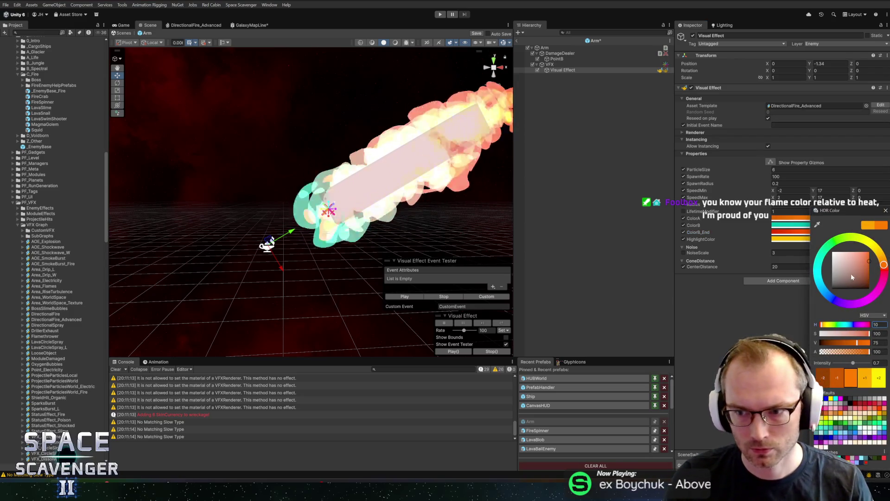
{"action": "left_click", "coordinate": [869, 253]}
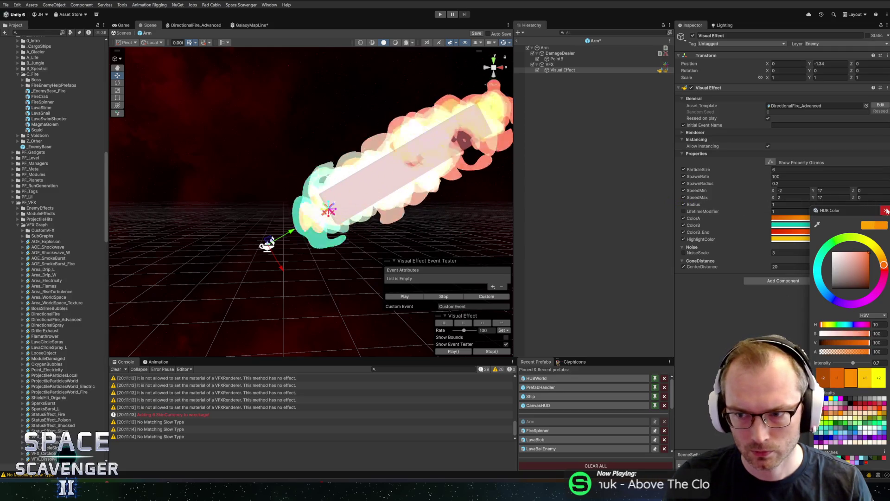
{"action": "left_click", "coordinate": [299, 241]}
Frame the flame and review the ColorB_End, ColorB and HighlightColor colours
{"action": "key", "text": "f"}
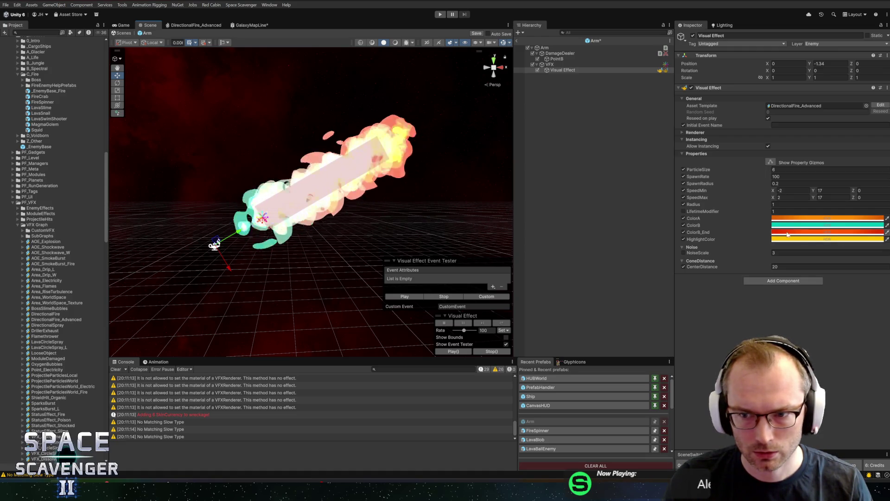
{"action": "key", "text": "f"}
{"action": "left_click", "coordinate": [813, 233]}
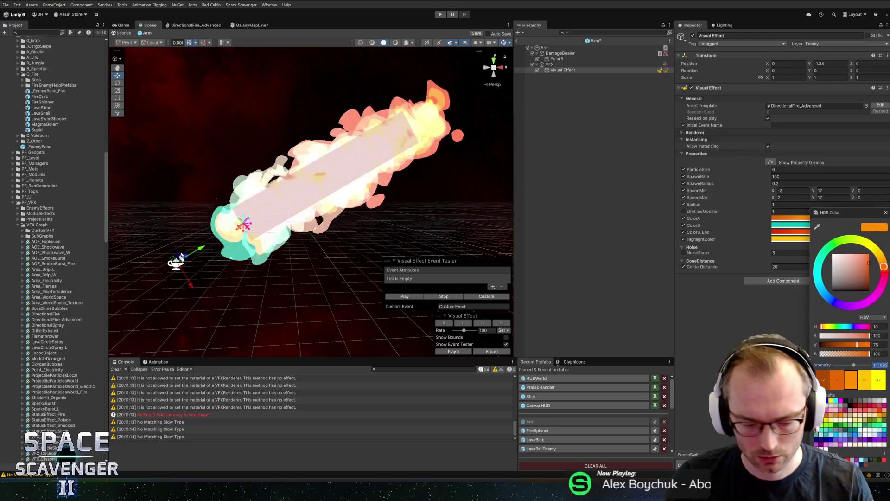
{"action": "key", "text": "Escape"}
{"action": "left_click", "coordinate": [822, 227]}
{"action": "key", "text": "Escape"}
{"action": "left_click", "coordinate": [830, 231]}
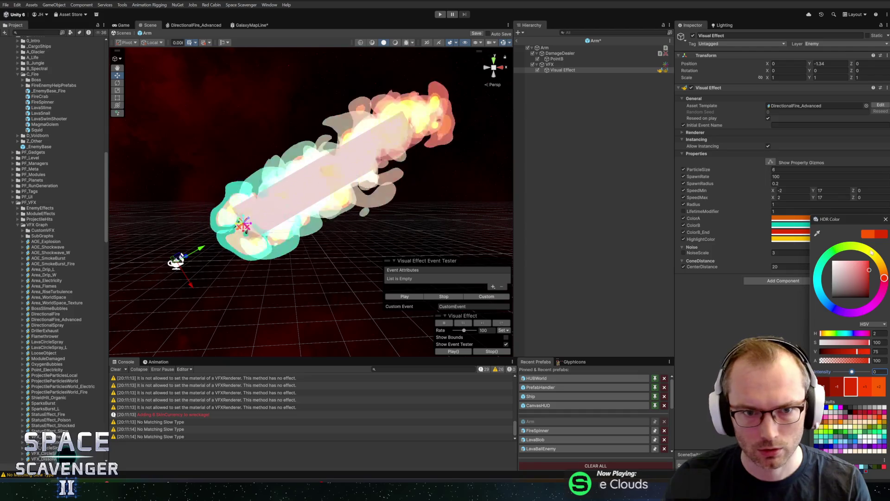
{"action": "key", "text": "Escape"}
{"action": "left_click", "coordinate": [834, 239]}
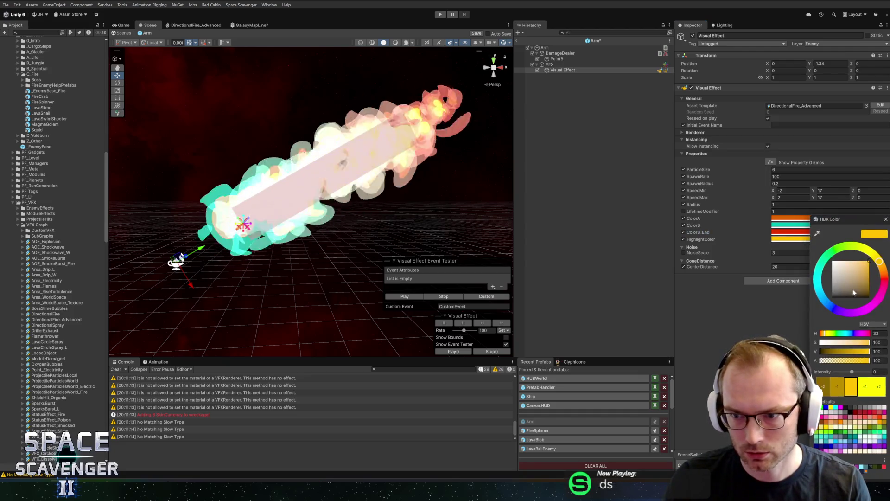
{"action": "left_click", "coordinate": [886, 220]}
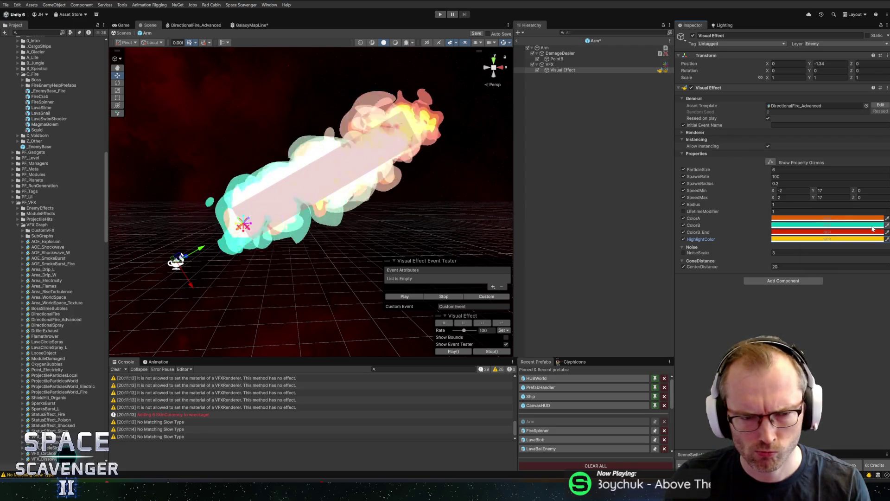
{"action": "left_click", "coordinate": [833, 233]}
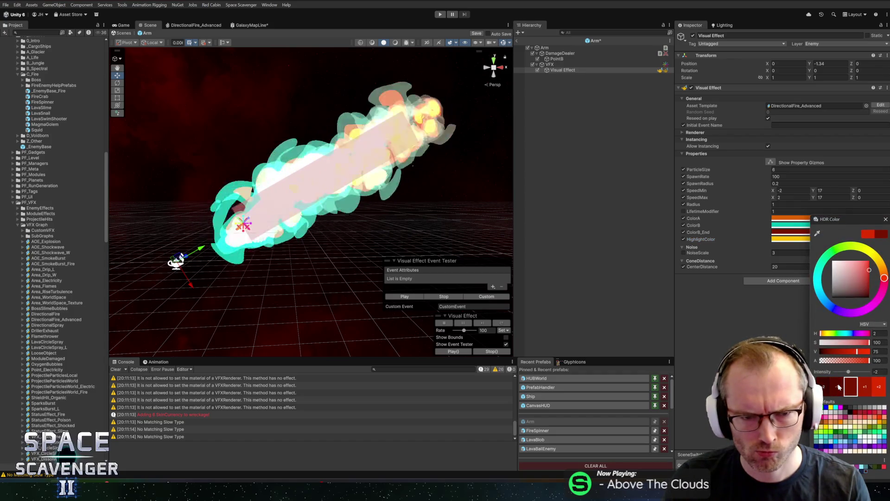
Check the teal ColorB, yellow HighlightColor and dark red flame colours
{"action": "left_click", "coordinate": [886, 220]}
{"action": "left_click", "coordinate": [834, 225]}
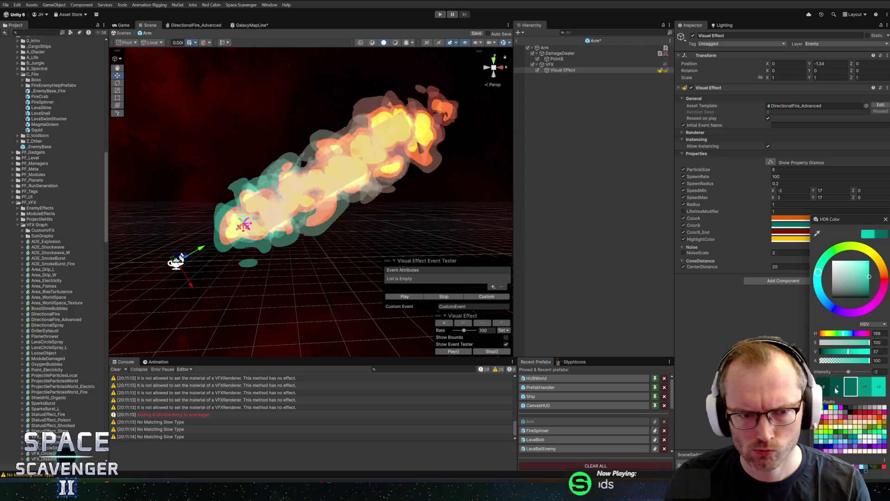
{"action": "left_click", "coordinate": [886, 220]}
{"action": "left_click", "coordinate": [834, 239]}
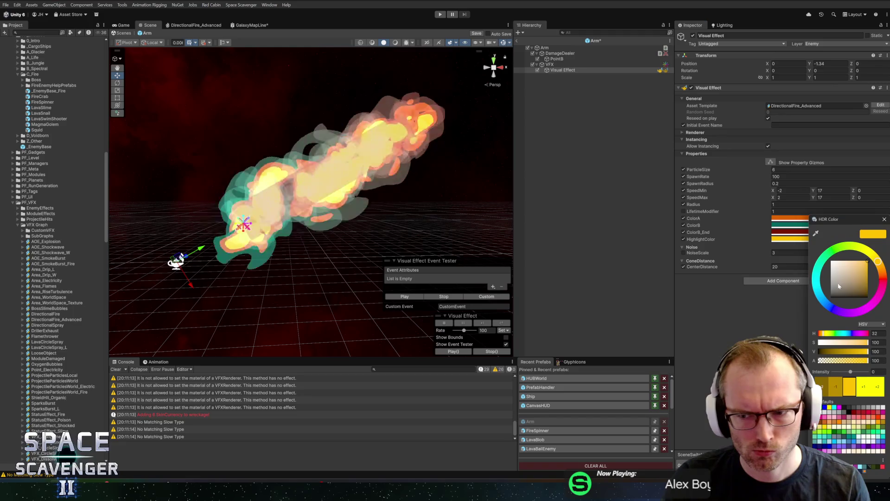
{"action": "left_click", "coordinate": [885, 220]}
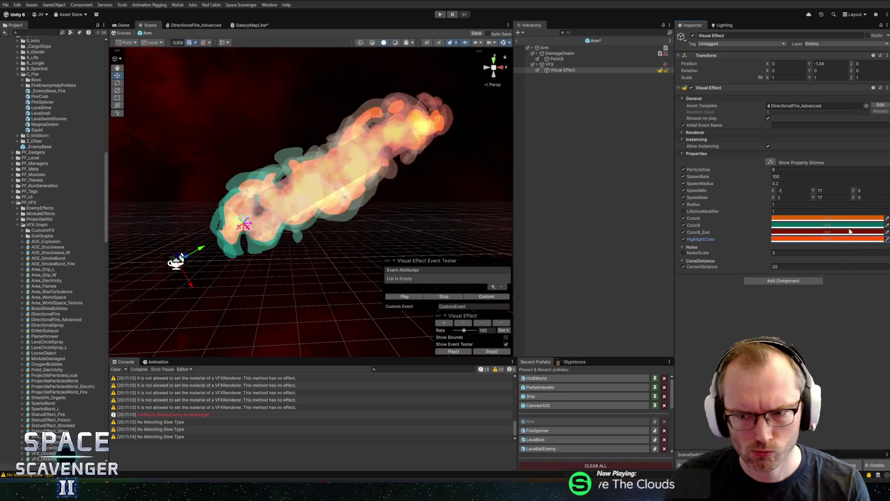
{"action": "left_click", "coordinate": [807, 232]}
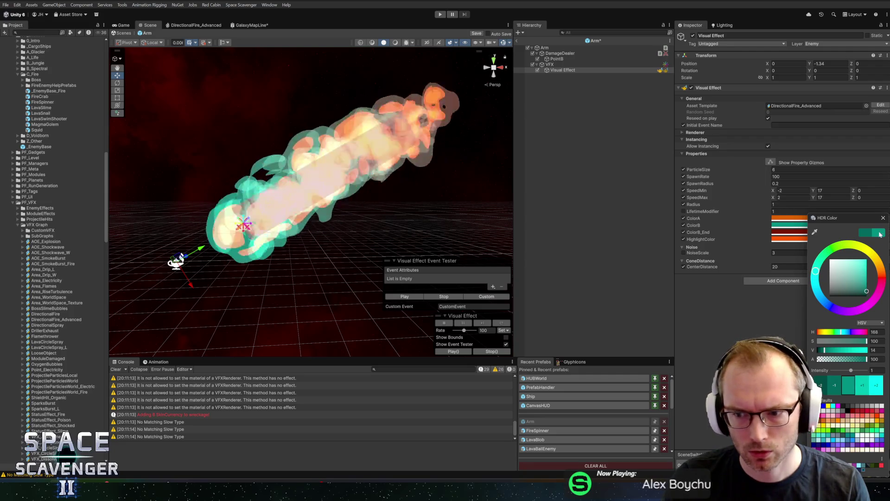
{"action": "left_click", "coordinate": [809, 233]}
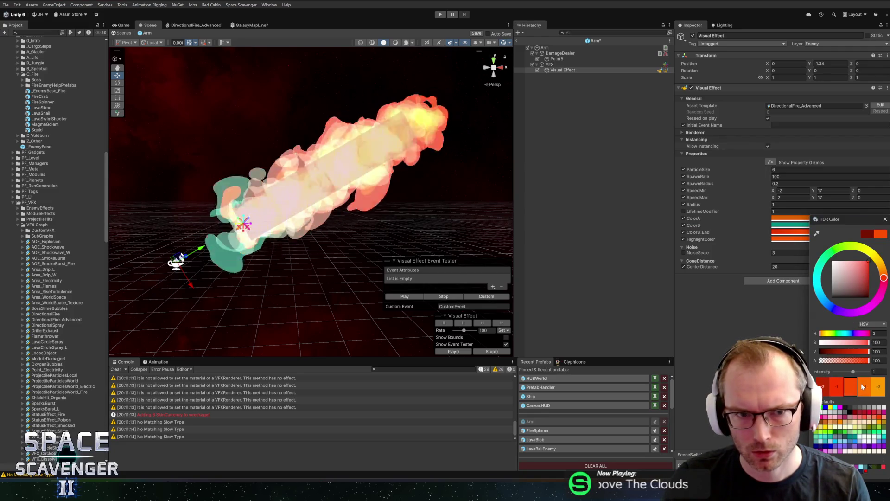
{"action": "left_click", "coordinate": [886, 219]}
Set the orange colour's HDR intensity to 0 and save the Arm prefab
{"action": "left_click", "coordinate": [797, 218]}
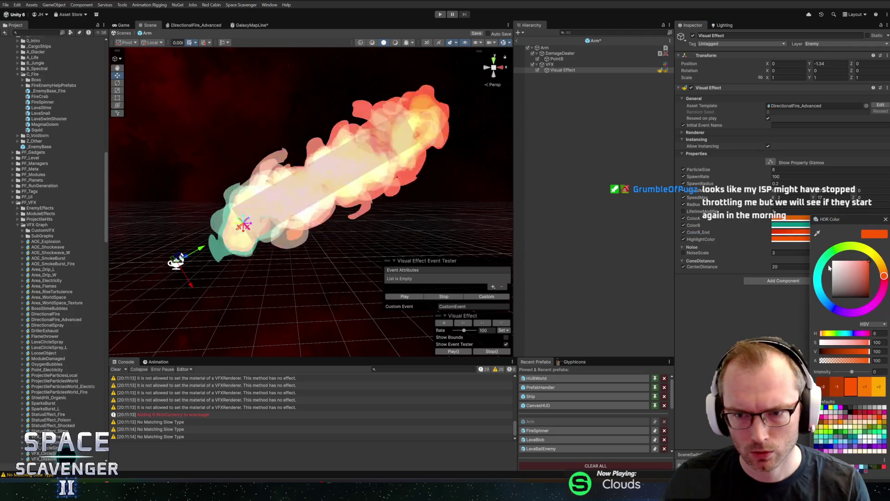
{"action": "left_click", "coordinate": [842, 392]}
{"action": "left_click", "coordinate": [842, 392]}
{"action": "left_click", "coordinate": [842, 392]}
{"action": "left_click", "coordinate": [878, 372]}
{"action": "type", "text": "0"}
{"action": "left_click", "coordinate": [886, 219]}
{"action": "key", "text": "ctrl+s"}
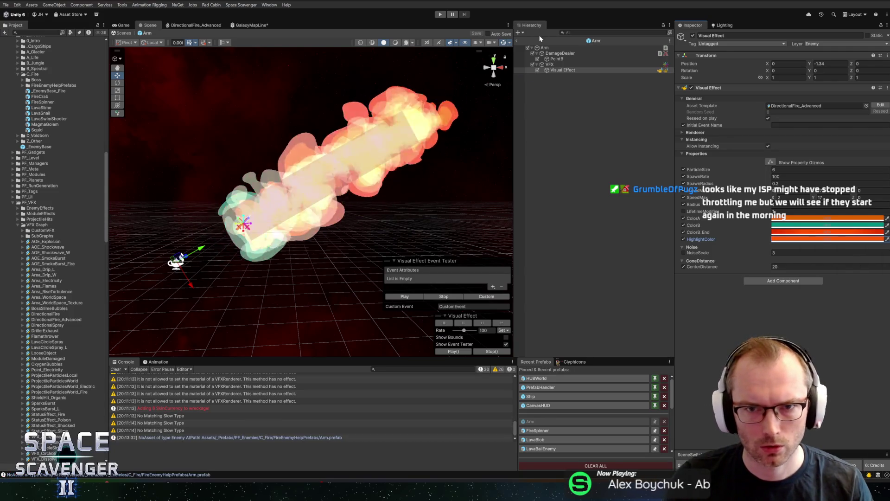
{"action": "left_click", "coordinate": [518, 40]}
Start the playtest, cancel the Unsaved Changes prompt, and type 'spawn lava' in the debug console
{"action": "left_click", "coordinate": [440, 14]}
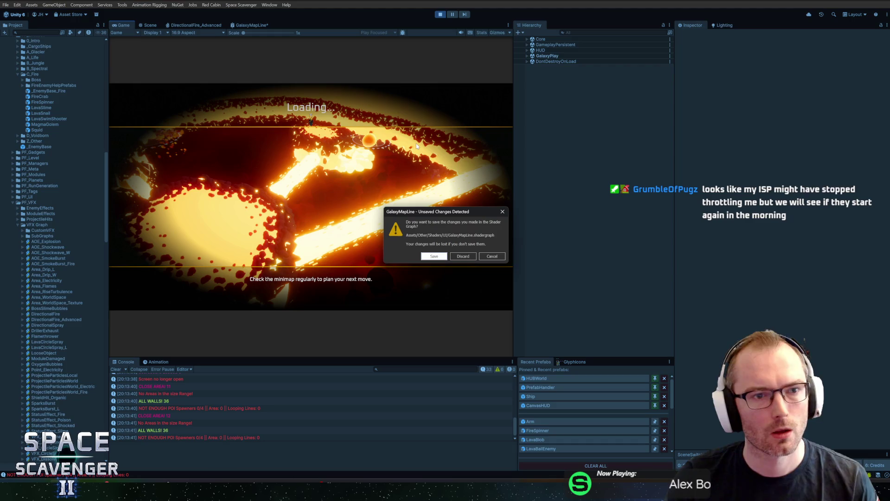
{"action": "left_click", "coordinate": [487, 256]}
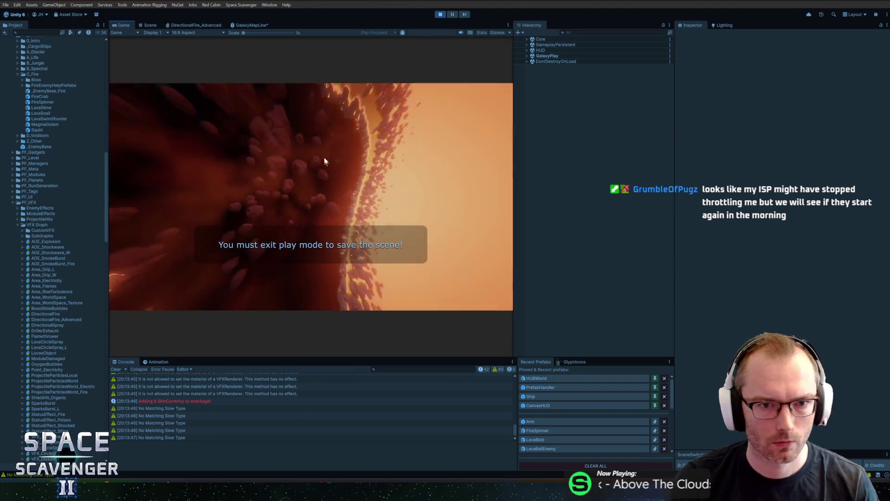
{"action": "key", "text": "grave"}
{"action": "type", "text": "spawn lava"}
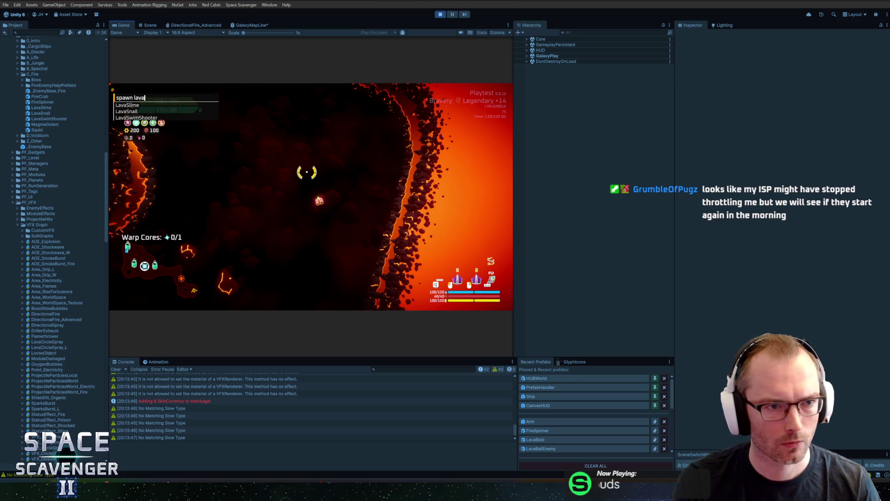
Try other spawn names (mag, sp, f) and save the pending GalaxyMapLine shader graph changes
{"action": "key", "text": "BackSpace"}
{"action": "key", "text": "BackSpace"}
{"action": "key", "text": "BackSpace"}
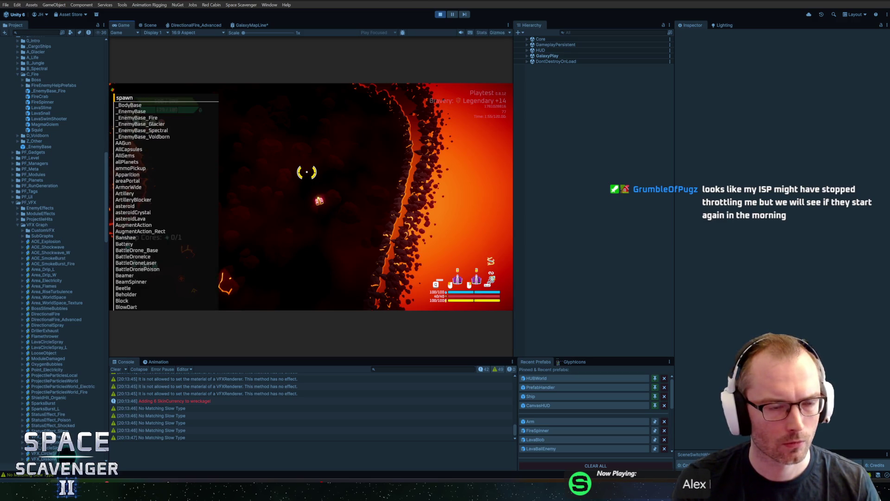
{"action": "type", "text": "mag"}
{"action": "key", "text": "BackSpace"}
{"action": "key", "text": "BackSpace"}
{"action": "type", "text": "sp"}
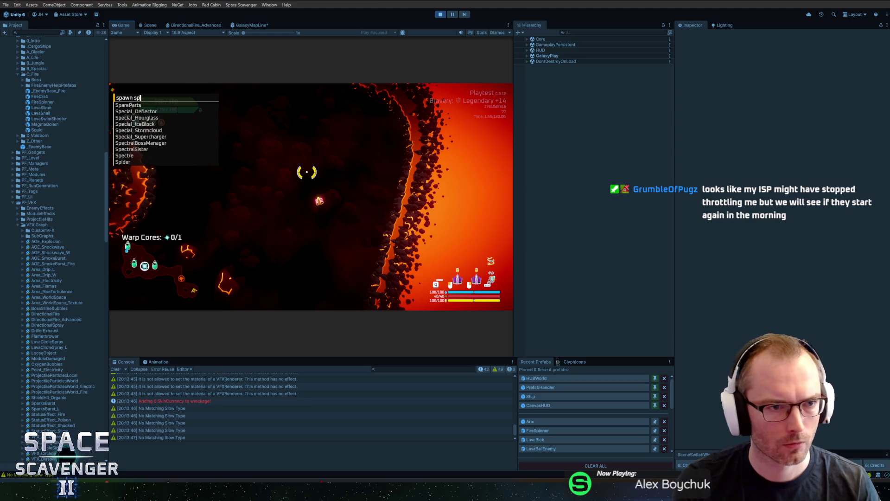
{"action": "key", "text": "BackSpace"}
{"action": "key", "text": "BackSpace"}
{"action": "type", "text": "f"}
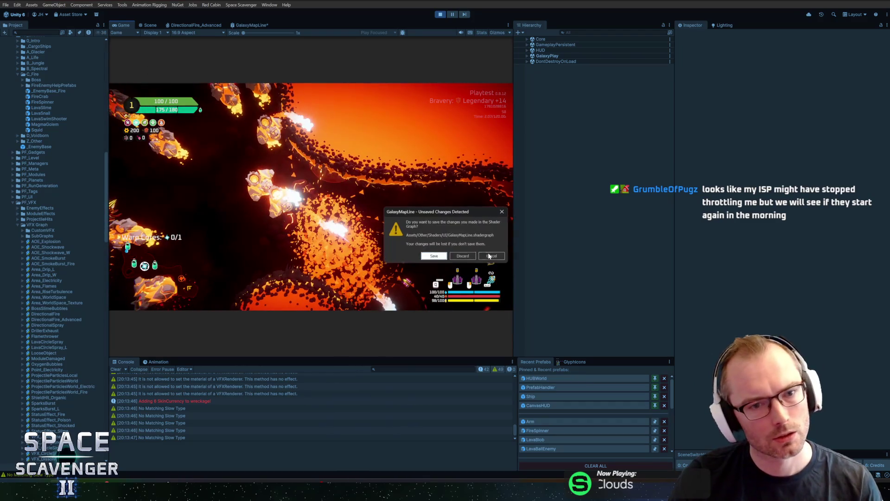
{"action": "left_click", "coordinate": [435, 257]}
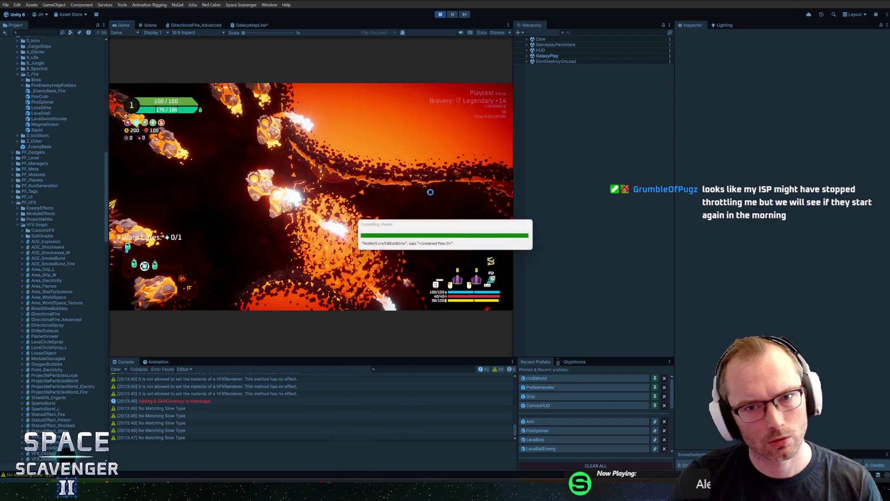
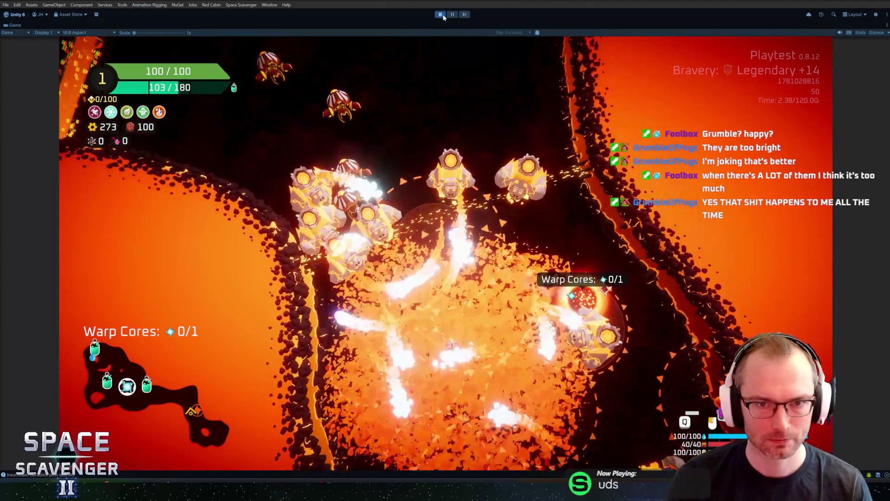
Exit Play mode, enlarge the lower panels, and open LavaBallEnemy in Prefab Mode
{"action": "key", "text": "ctrl+p"}
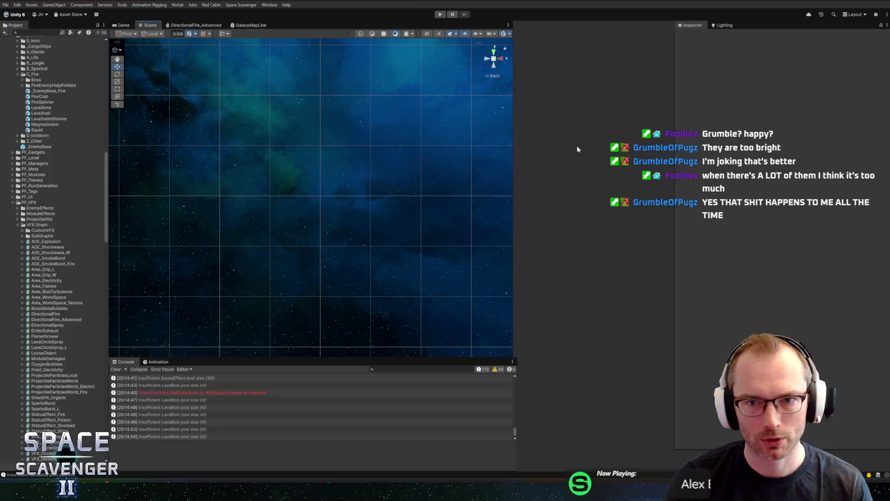
{"action": "left_click_drag", "start_coordinate": [464, 357], "coordinate": [471, 306]}
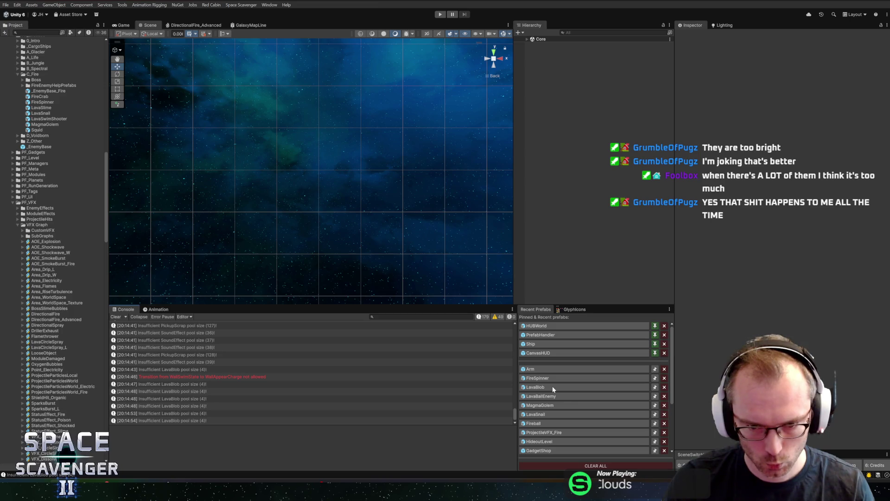
{"action": "left_click", "coordinate": [564, 396]}
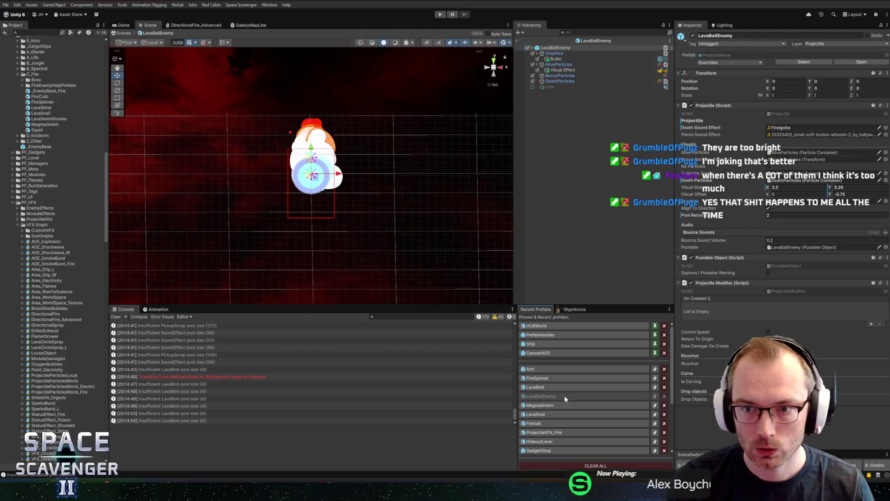
Open LavaBlob, preview its Visual Effect_1 particles, and inspect the size-over-life curve
{"action": "left_click", "coordinate": [561, 387]}
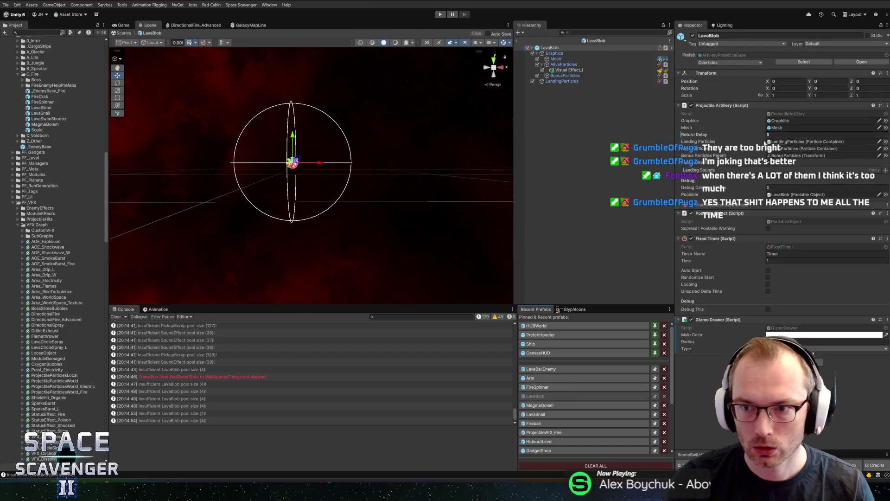
{"action": "left_click", "coordinate": [566, 71]}
{"action": "scroll", "coordinate": [297, 141], "scroll_direction": "up", "scroll_amount": 3}
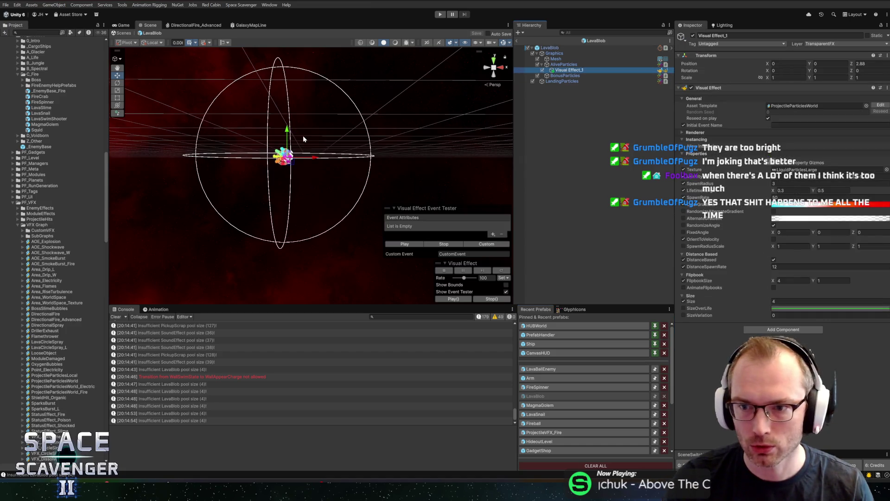
{"action": "scroll", "coordinate": [347, 132], "scroll_direction": "up", "scroll_amount": 5}
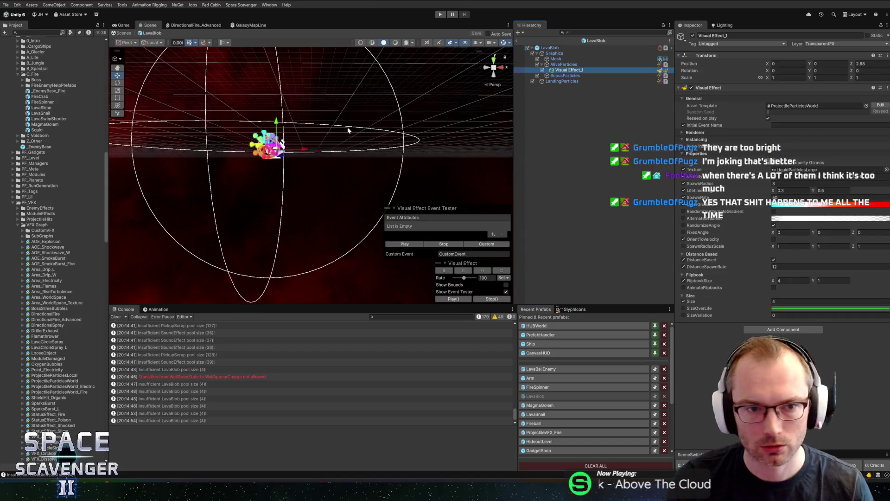
{"action": "left_click", "coordinate": [405, 244]}
{"action": "scroll", "coordinate": [369, 168], "scroll_direction": "down", "scroll_amount": 4}
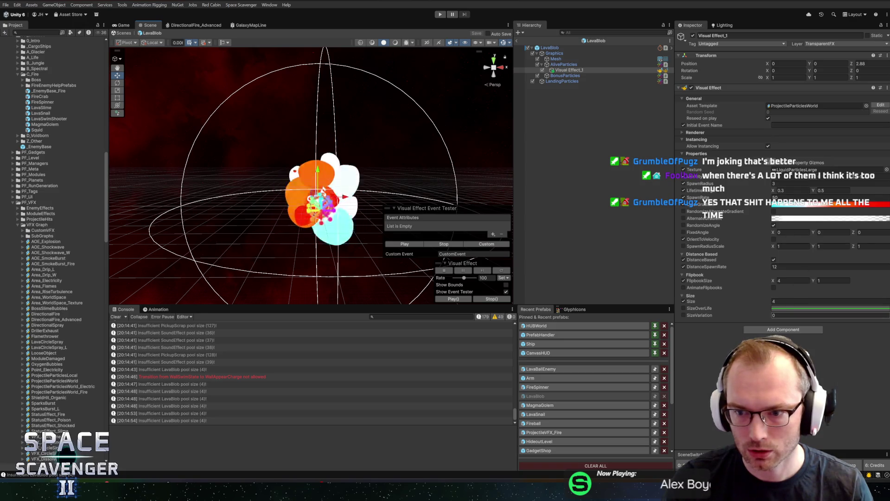
{"action": "left_click", "coordinate": [788, 309]}
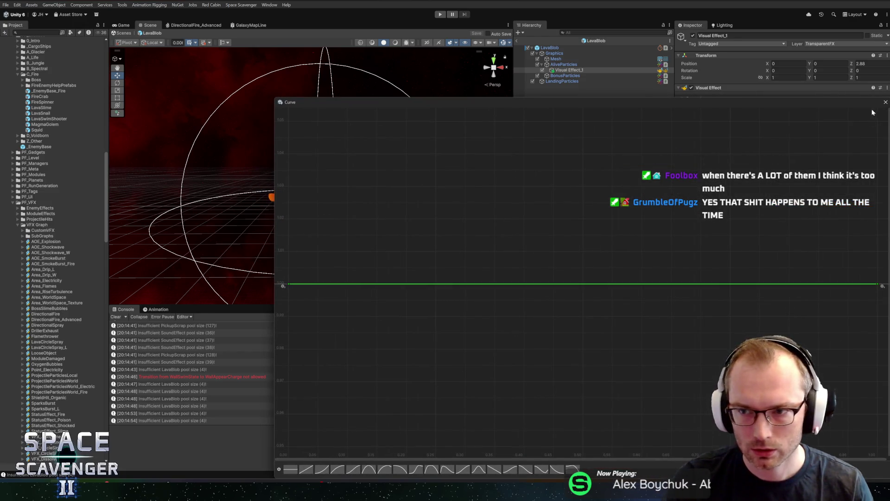
{"action": "left_click", "coordinate": [885, 100]}
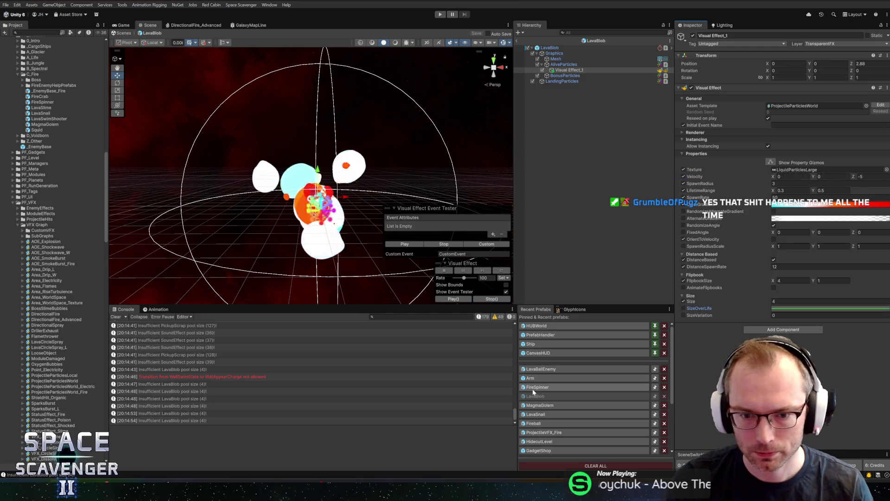
Look at the size-over-life property options on LavaBallEnemy's visual effect
{"action": "left_click", "coordinate": [541, 368]}
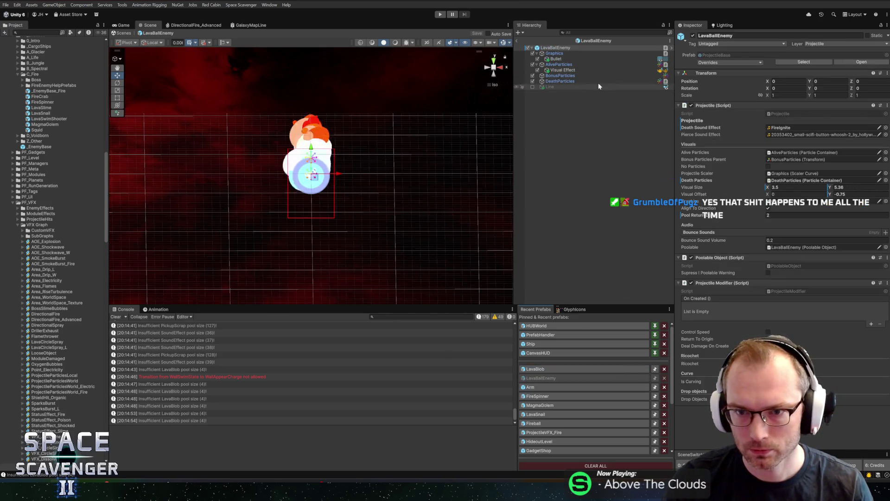
{"action": "left_click", "coordinate": [563, 69]}
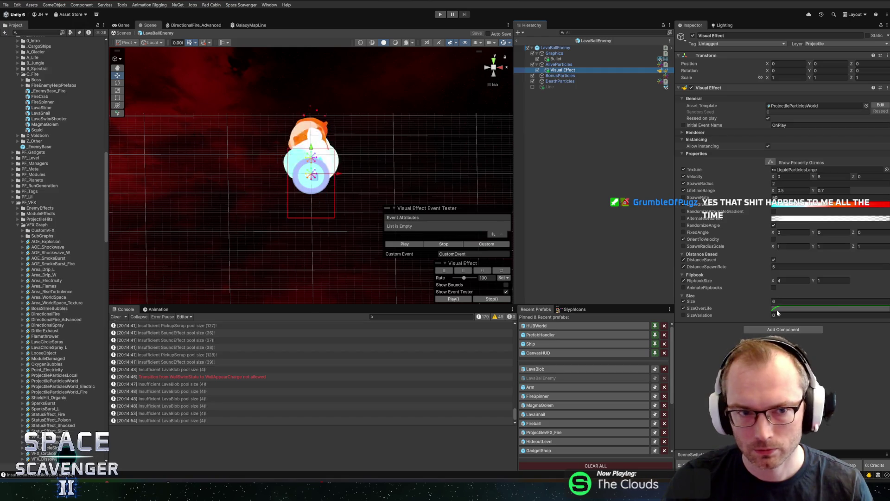
{"action": "left_click", "coordinate": [758, 309]}
{"action": "left_click", "coordinate": [772, 314]}
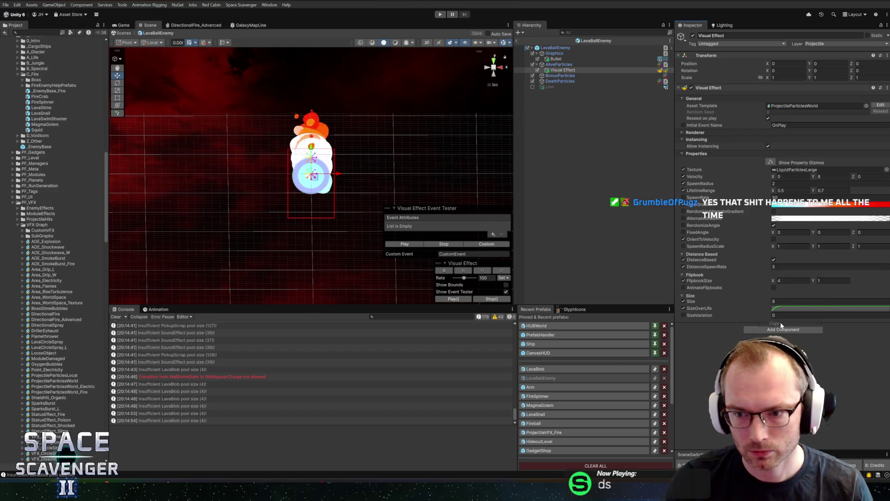
Raise LavaBlob's particle Size from 4 to 6 and save the prefab
{"action": "left_click", "coordinate": [535, 369]}
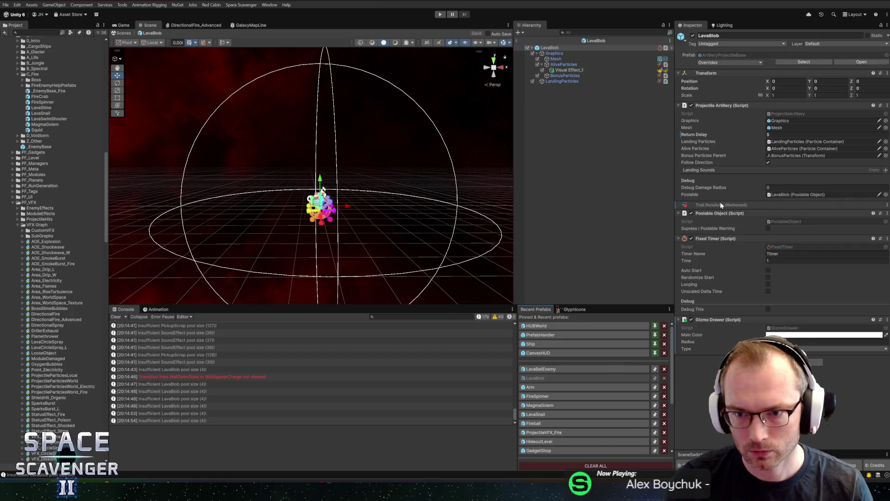
{"action": "left_click", "coordinate": [568, 70]}
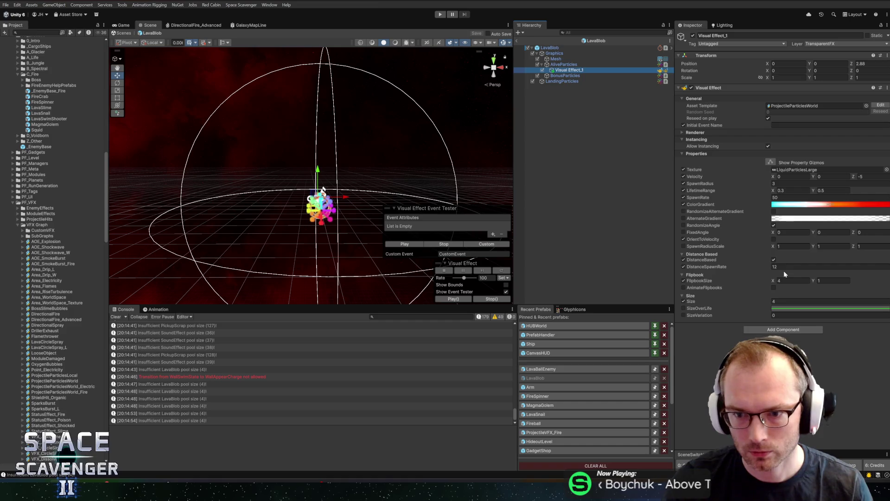
{"action": "left_click_drag", "start_coordinate": [696, 302], "coordinate": [733, 311]}
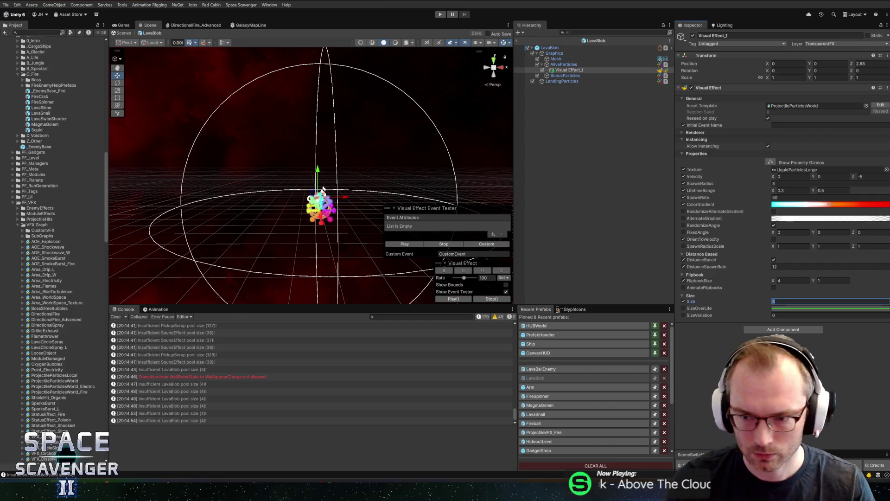
{"action": "left_click", "coordinate": [779, 309]}
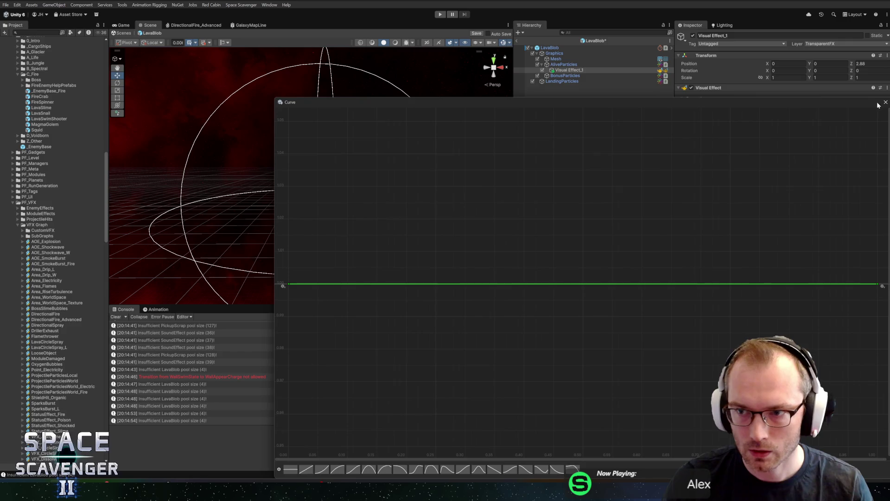
{"action": "key", "text": "ctrl+s"}
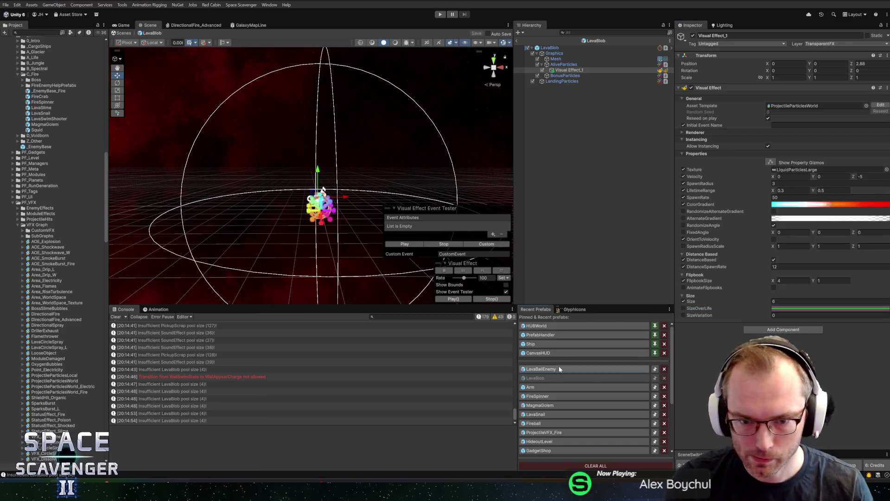
Copy LavaBallEnemy's SizeOverLife curve and view it in the curve editor for comparison
{"action": "left_click", "coordinate": [541, 368]}
{"action": "left_click", "coordinate": [562, 70]}
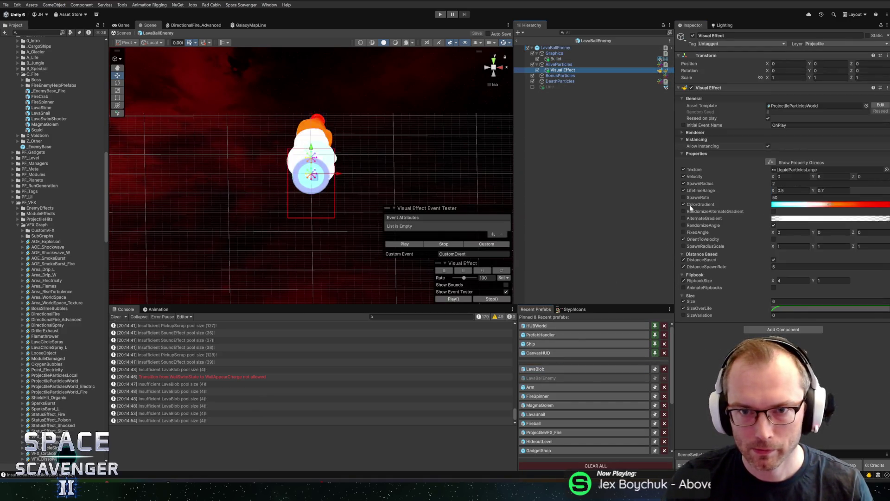
{"action": "right_click", "coordinate": [791, 311]}
{"action": "left_click", "coordinate": [809, 333]}
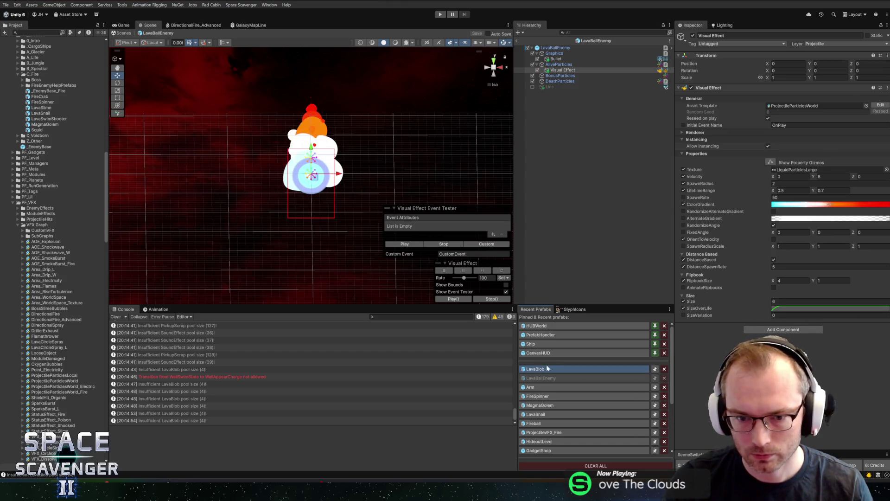
{"action": "left_click", "coordinate": [579, 369]}
{"action": "left_click", "coordinate": [569, 70]}
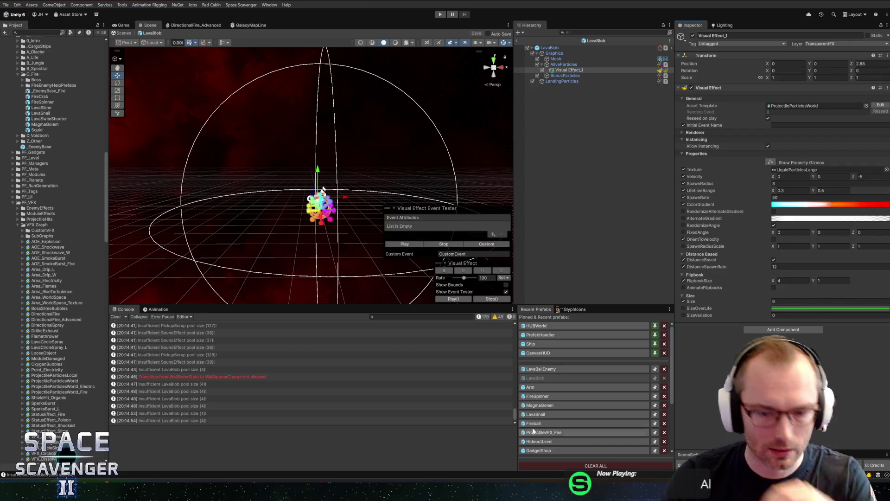
{"action": "left_click", "coordinate": [547, 367]}
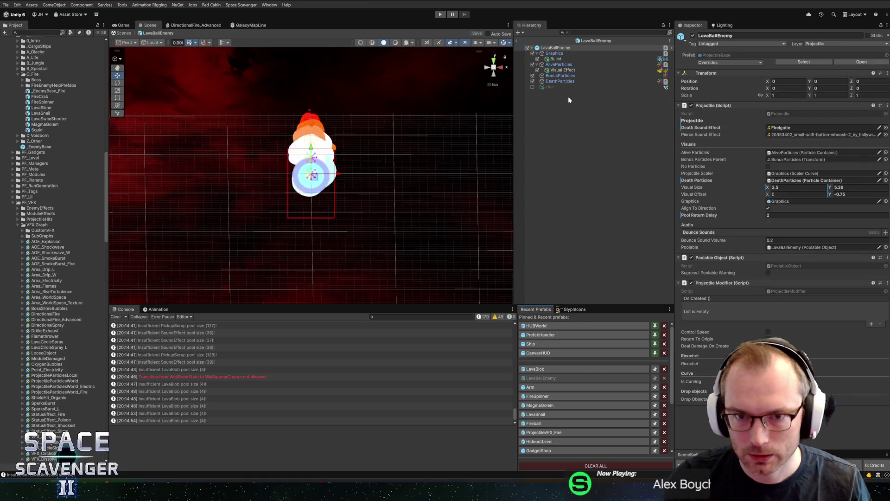
{"action": "left_click", "coordinate": [784, 307]}
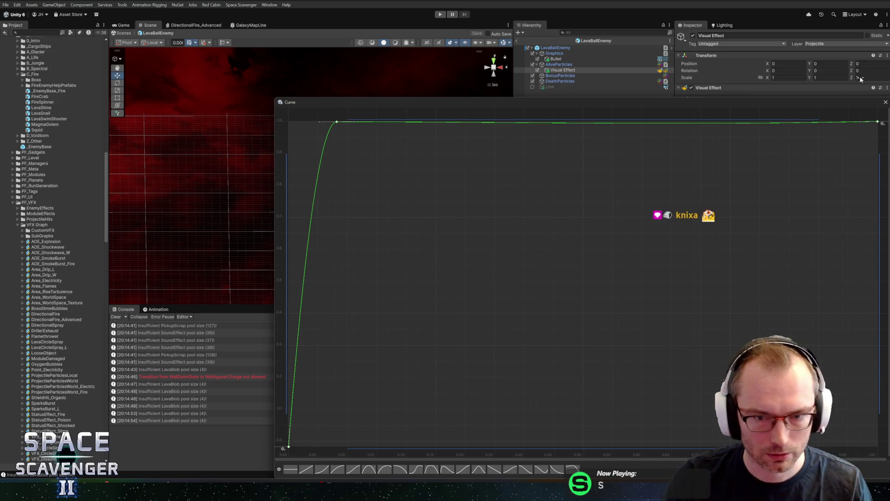
Recheck LavaBlob's Visual Effect_1 size-over-life curve, then open its ColorGradient editor
{"action": "left_click", "coordinate": [885, 103]}
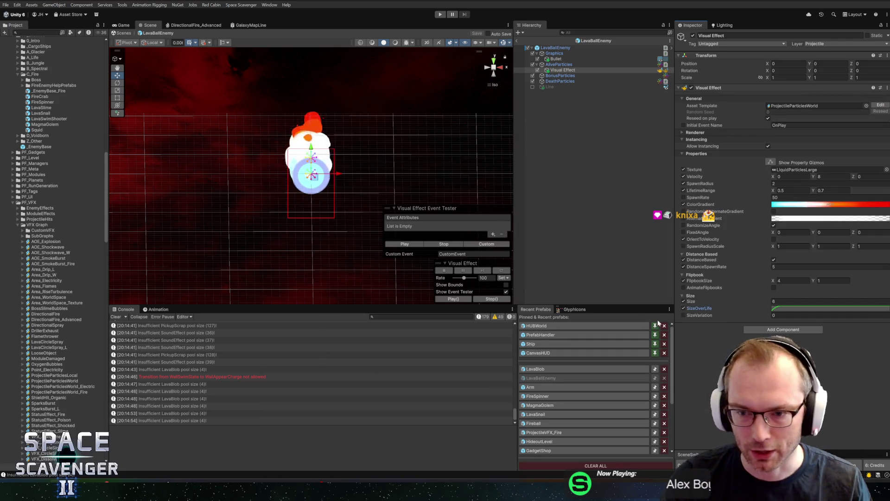
{"action": "left_click", "coordinate": [561, 369]}
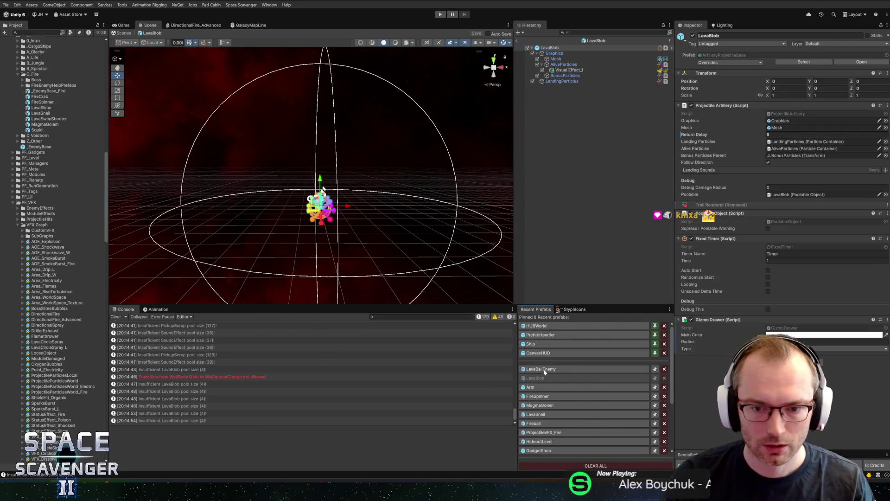
{"action": "left_click", "coordinate": [569, 70]}
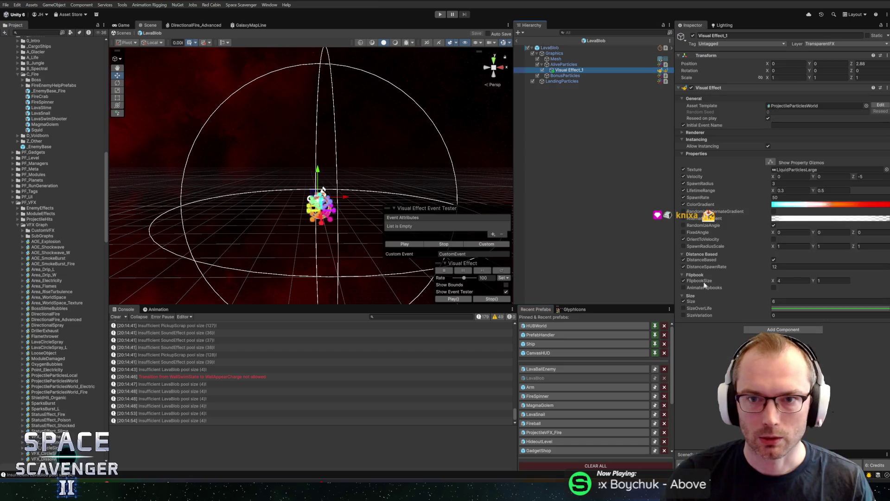
{"action": "right_click", "coordinate": [795, 302]}
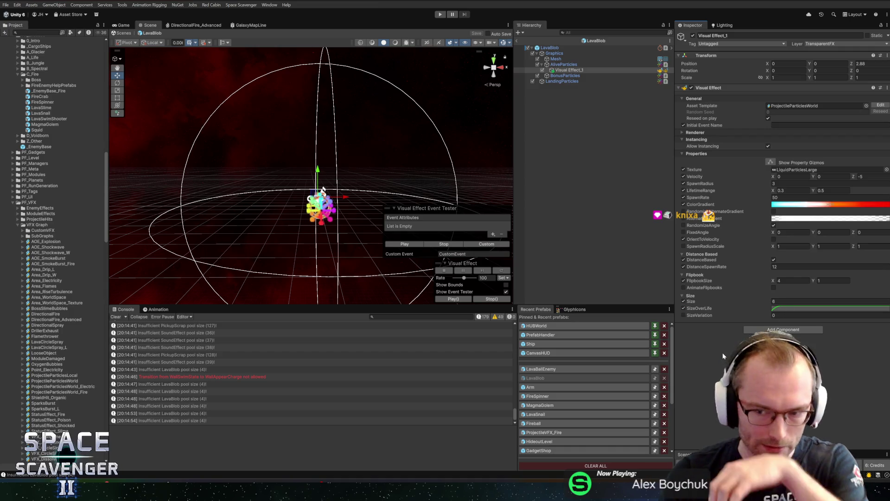
{"action": "left_click", "coordinate": [786, 311]}
{"action": "left_click", "coordinate": [885, 102]}
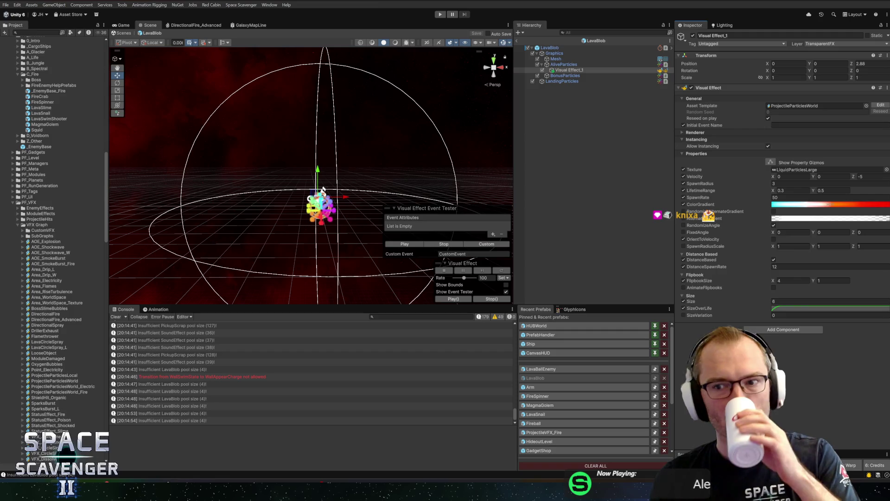
{"action": "left_click", "coordinate": [801, 204]}
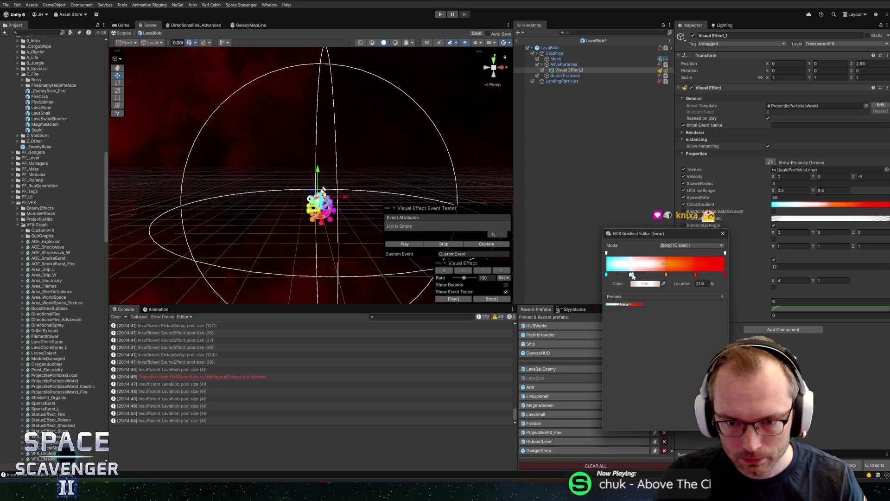
Add a white colour key at about 27% to LavaBallEnemy's ColorGradient
{"action": "left_click", "coordinate": [722, 234]}
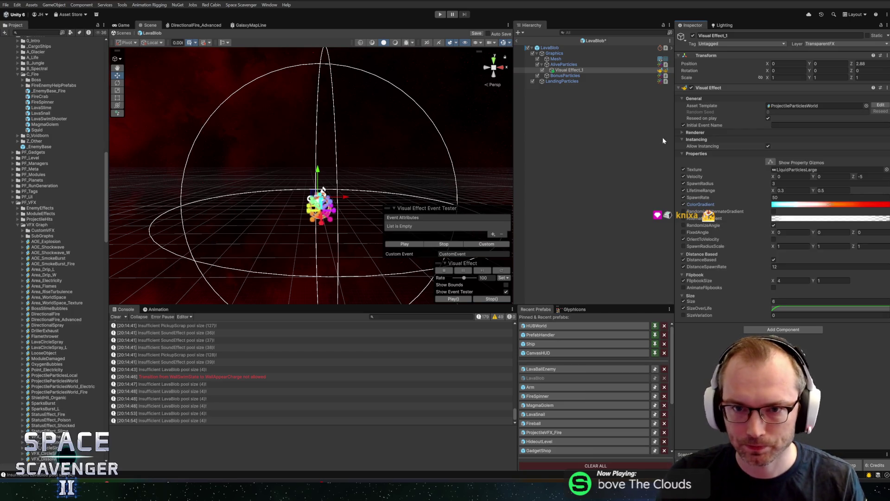
{"action": "left_click", "coordinate": [555, 368]}
{"action": "left_click", "coordinate": [562, 70]}
{"action": "left_click", "coordinate": [798, 205]}
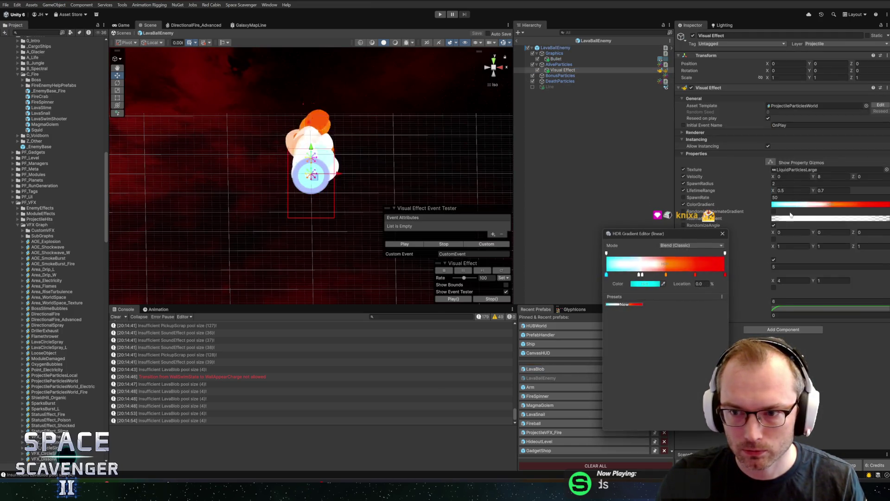
{"action": "left_click", "coordinate": [633, 275]}
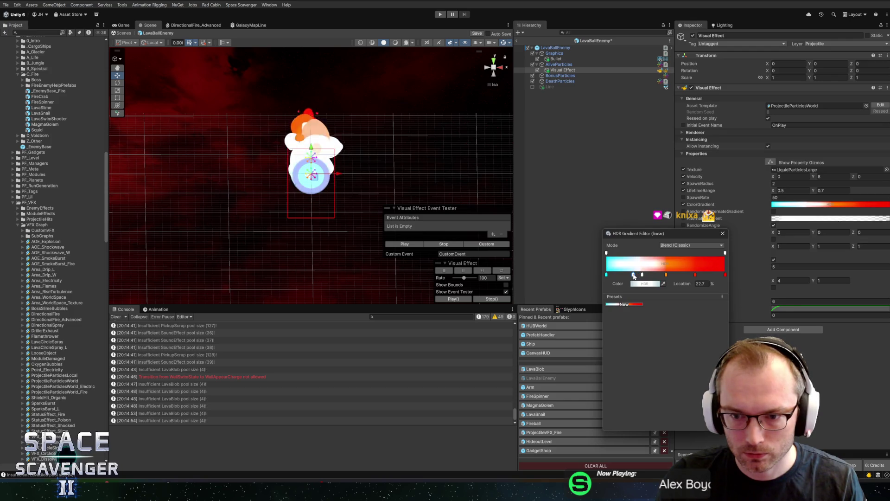
{"action": "left_click_drag", "start_coordinate": [634, 276], "coordinate": [638, 277]}
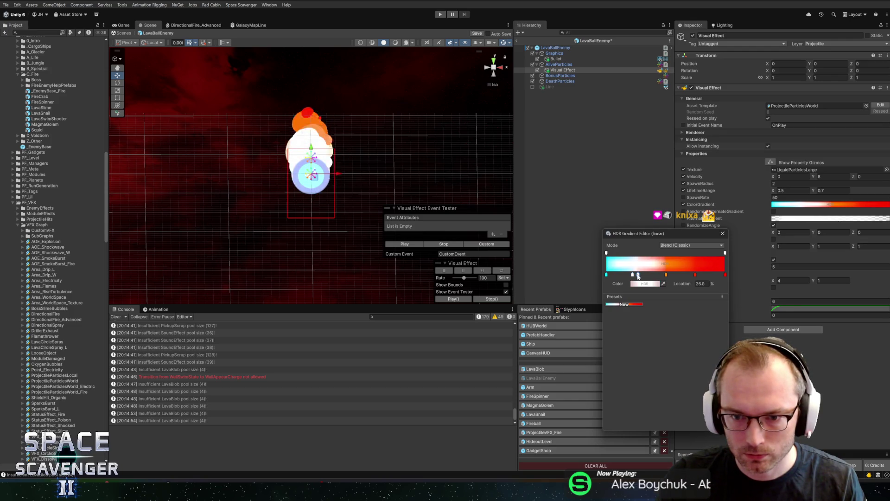
{"action": "left_click", "coordinate": [722, 233]}
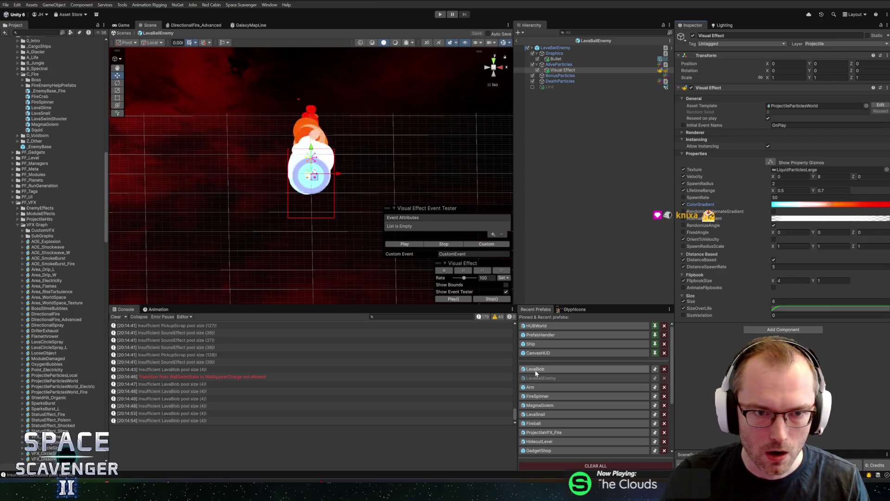
Open the Arm prefab, preview its fire effect, and open its VFX graph
{"action": "left_click", "coordinate": [538, 387]}
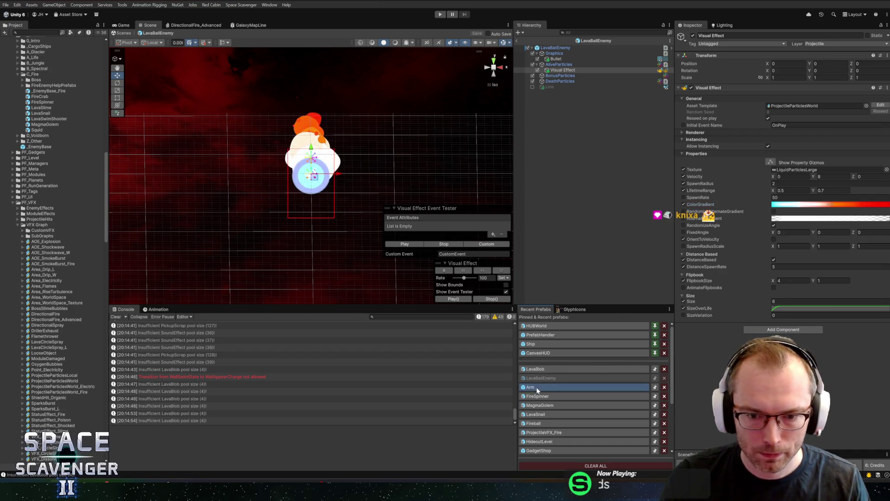
{"action": "left_click", "coordinate": [538, 70]}
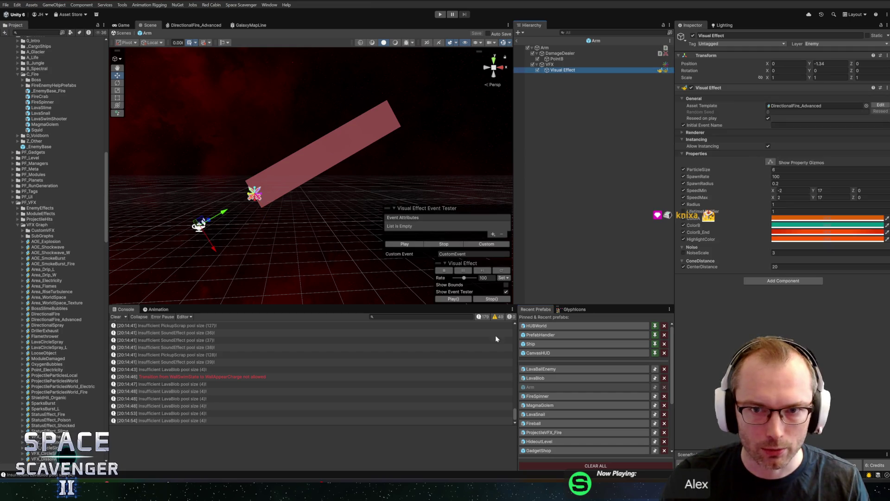
{"action": "left_click", "coordinate": [421, 246]}
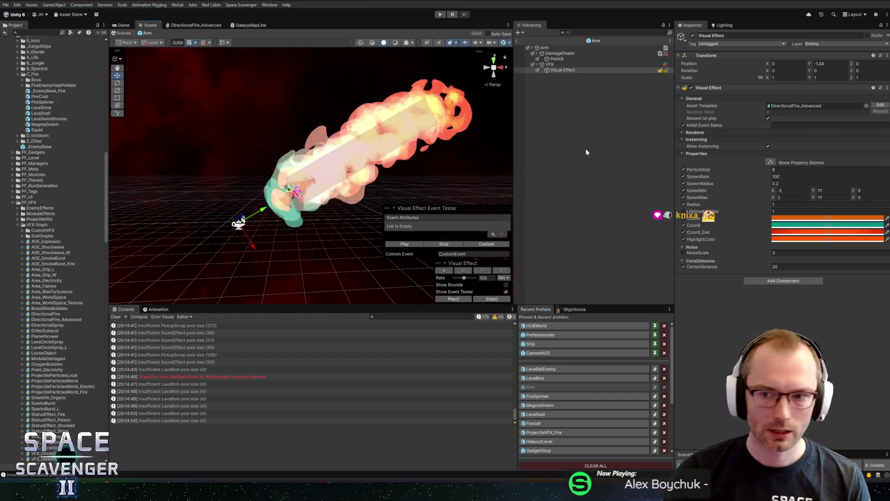
{"action": "left_click", "coordinate": [877, 105]}
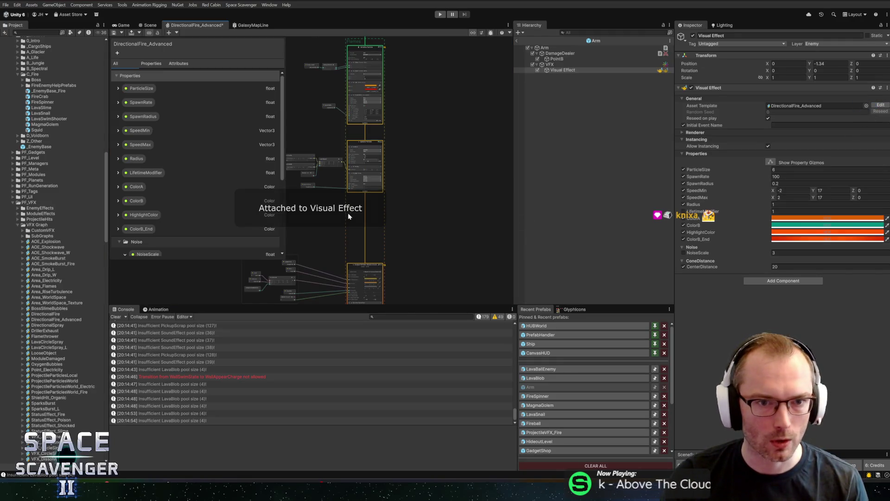
Search 'color' and add a FlameColors subgraph node to DirectionalFire_Advanced
{"action": "scroll", "coordinate": [349, 217], "scroll_direction": "up", "scroll_amount": 8}
{"action": "scroll", "coordinate": [376, 202], "scroll_direction": "down", "scroll_amount": 5}
{"action": "scroll", "coordinate": [378, 200], "scroll_direction": "up", "scroll_amount": 2}
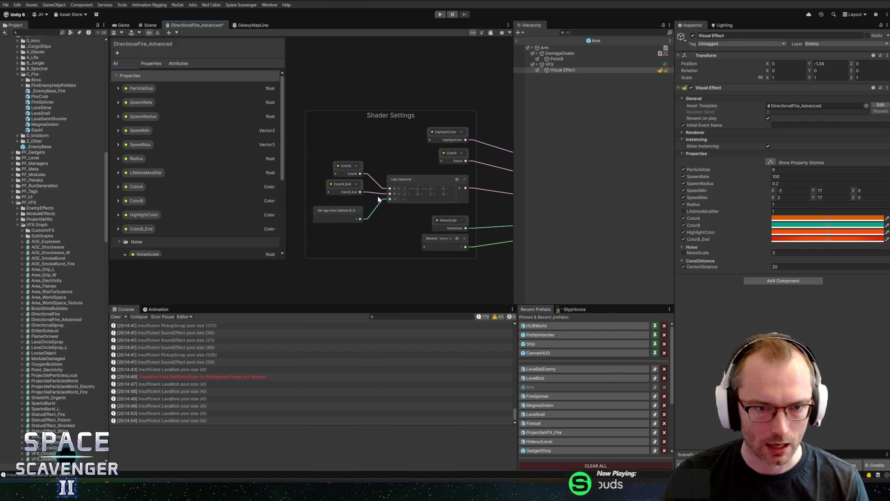
{"action": "right_click", "coordinate": [338, 285]}
{"action": "left_click", "coordinate": [366, 288]}
{"action": "type", "text": "color"}
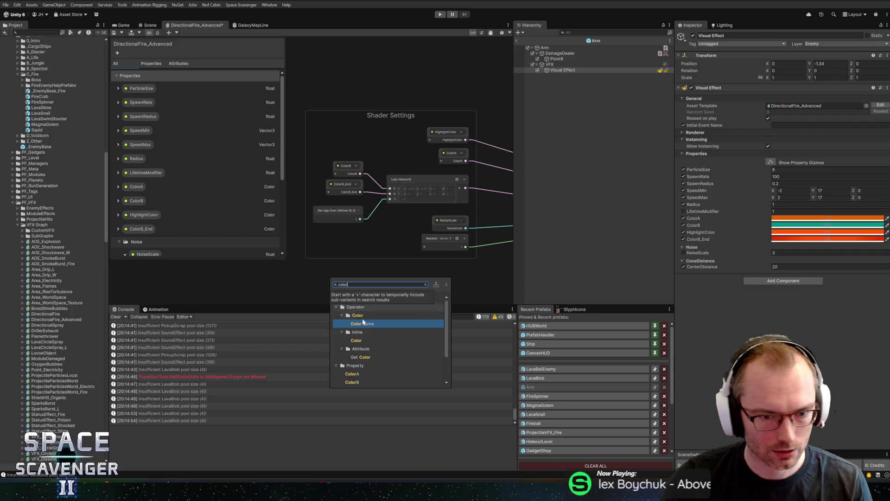
{"action": "scroll", "coordinate": [412, 366], "scroll_direction": "down", "scroll_amount": 2}
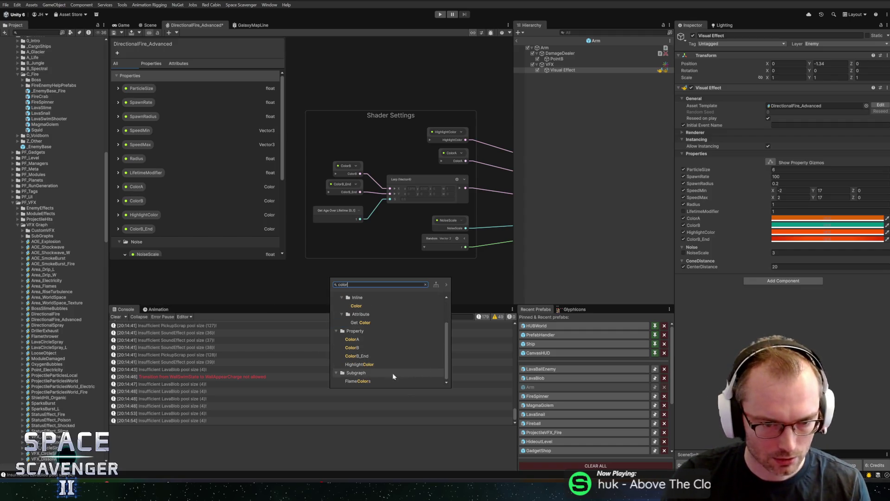
{"action": "scroll", "coordinate": [382, 379], "scroll_direction": "up", "scroll_amount": 3}
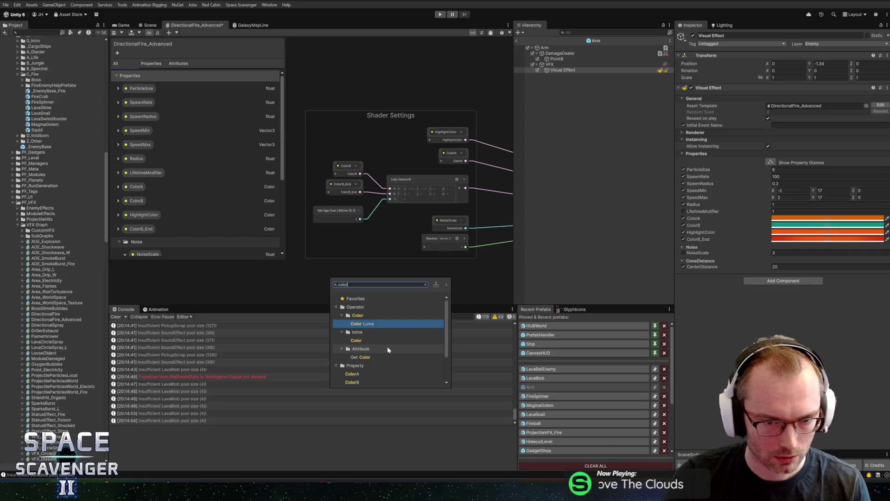
{"action": "scroll", "coordinate": [387, 346], "scroll_direction": "down", "scroll_amount": 2}
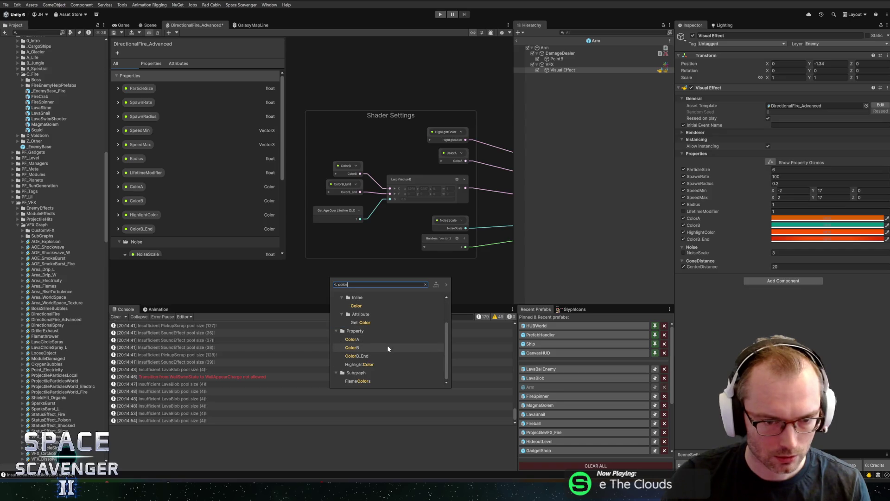
{"action": "double_click", "coordinate": [362, 381]}
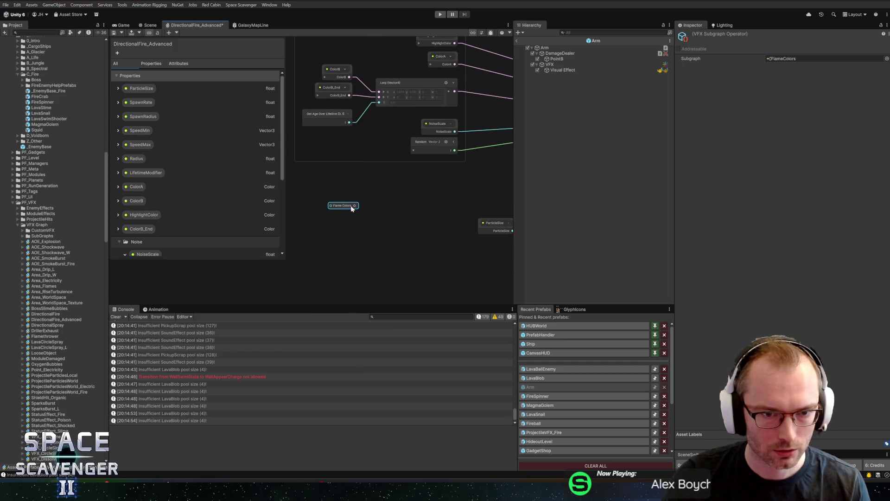
{"action": "mouse_move", "coordinate": [346, 208]}
{"action": "left_mouse_down"}
{"action": "mouse_move", "coordinate": [377, 211]}
{"action": "mouse_move", "coordinate": [340, 195]}
{"action": "left_mouse_up"}
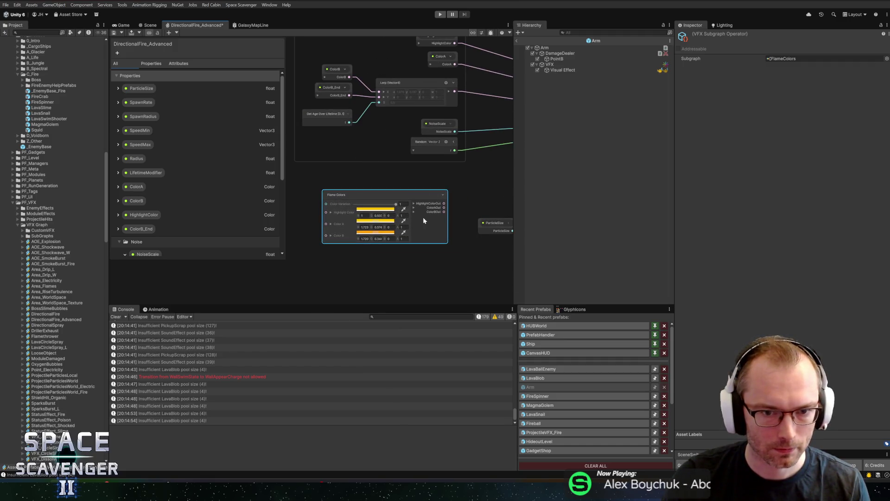
Review the FlameColors subgraph, return to DirectionalFire_Advanced, and select the Arm's Visual Effect
{"action": "right_click", "coordinate": [352, 193]}
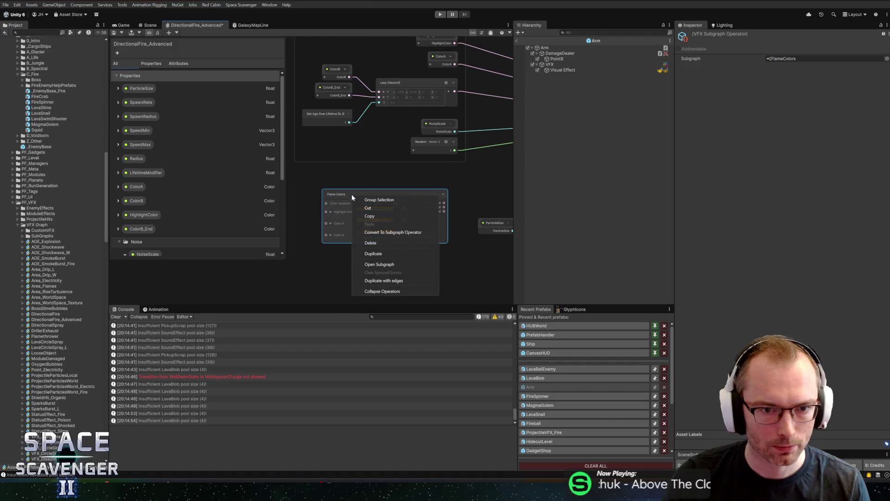
{"action": "left_click", "coordinate": [377, 264]}
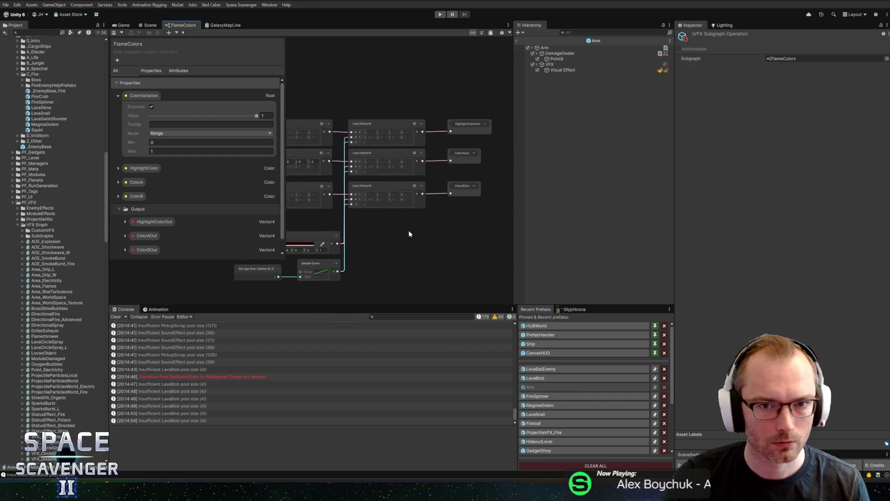
{"action": "middle_click", "coordinate": [186, 25]}
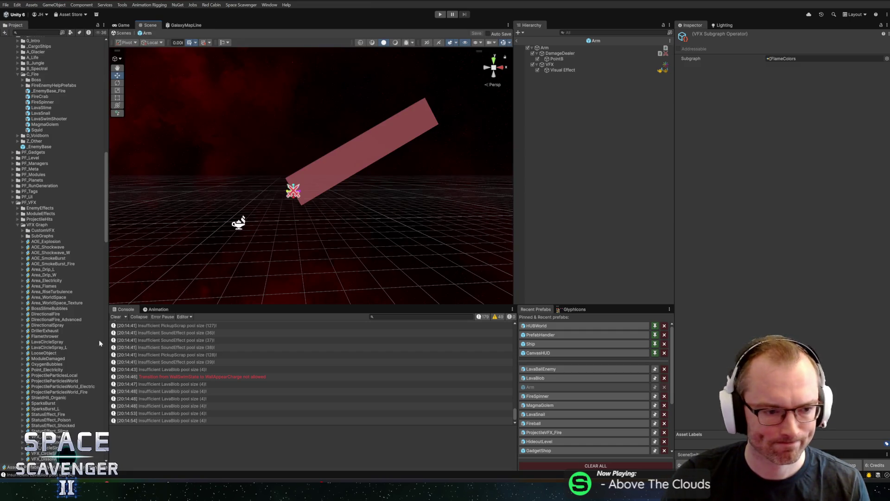
{"action": "double_click", "coordinate": [46, 320]}
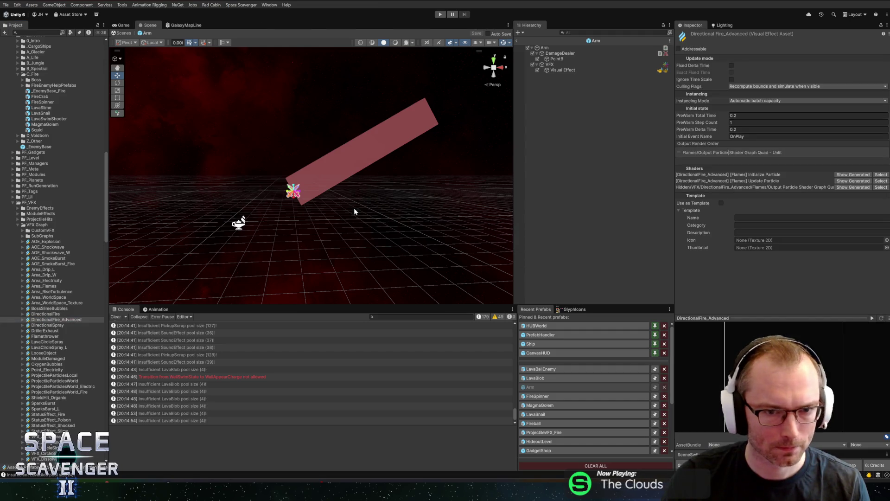
{"action": "scroll", "coordinate": [312, 232], "scroll_direction": "up", "scroll_amount": 6}
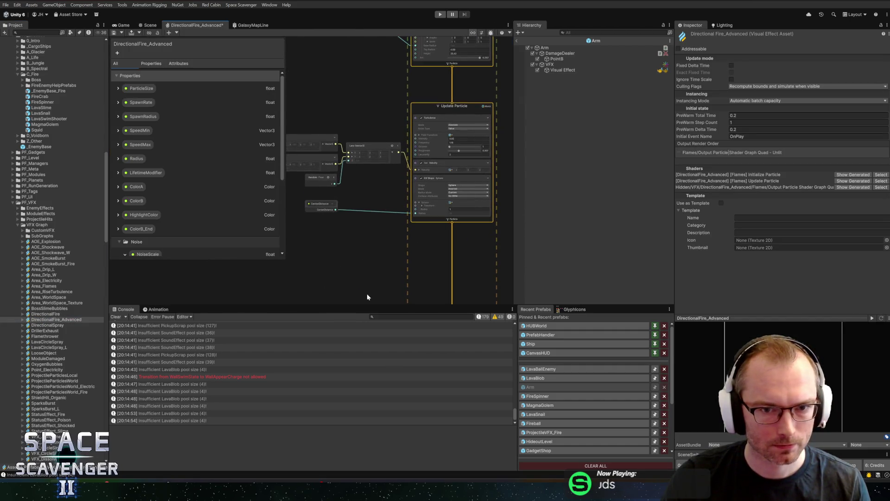
{"action": "scroll", "coordinate": [336, 138], "scroll_direction": "up", "scroll_amount": 5}
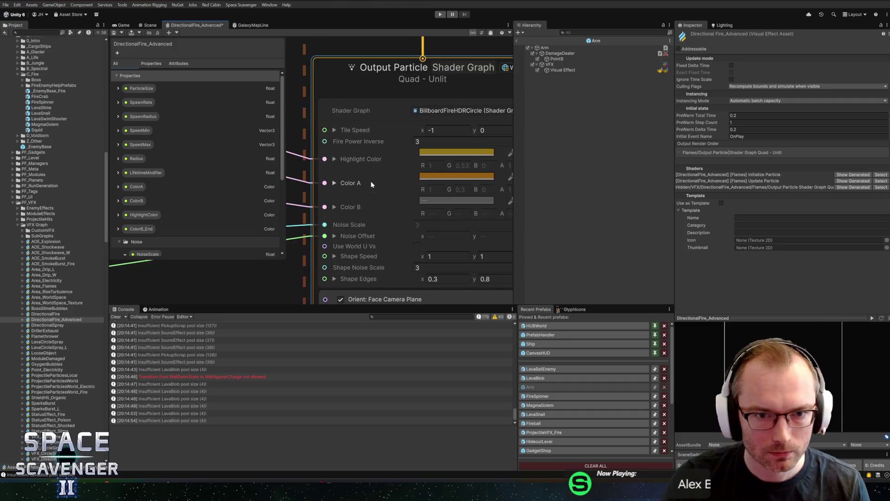
{"action": "scroll", "coordinate": [369, 181], "scroll_direction": "down", "scroll_amount": 5}
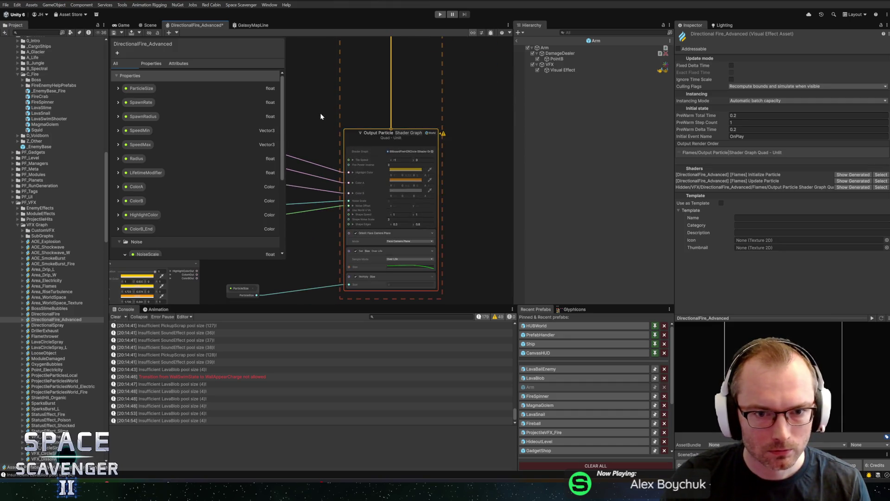
{"action": "left_click", "coordinate": [563, 70]}
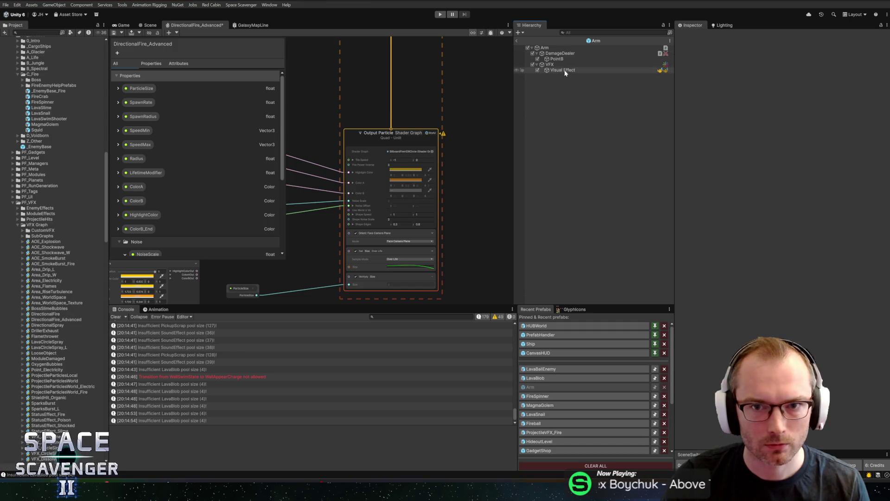
Review the fire's ColorA and ColorB and set HighlightColor to white
{"action": "left_click", "coordinate": [149, 25]}
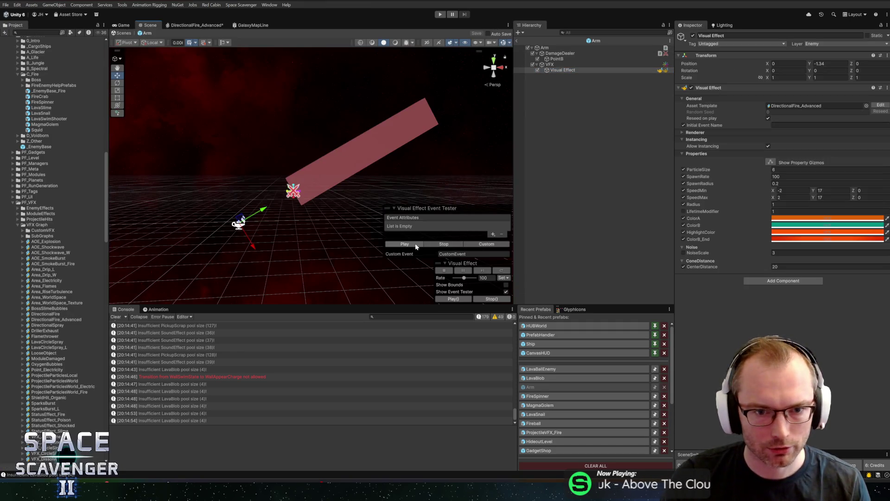
{"action": "left_click", "coordinate": [791, 218]}
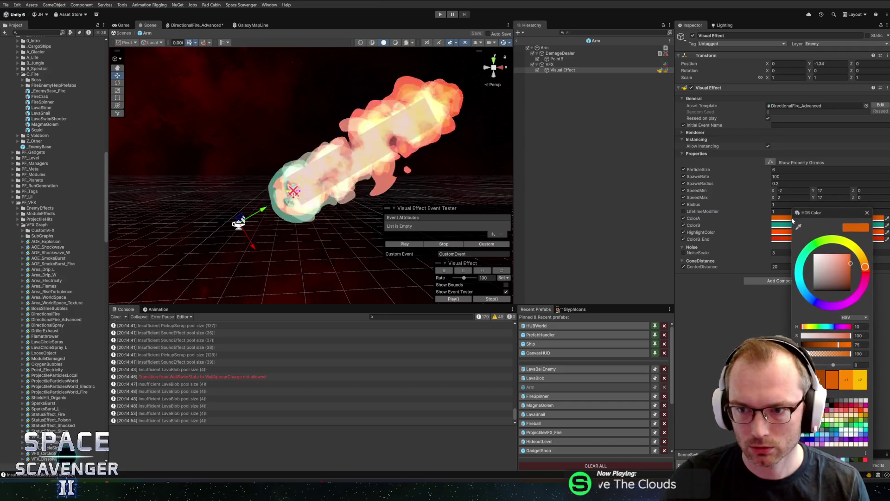
{"action": "left_click", "coordinate": [867, 212]}
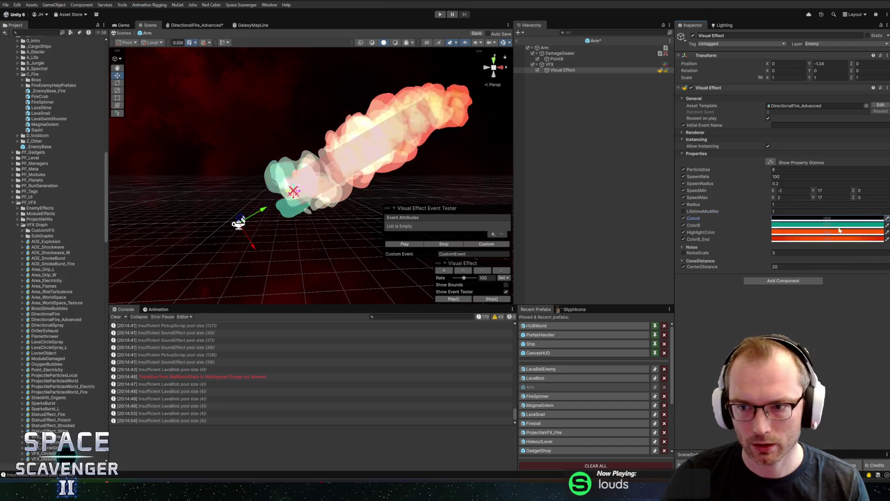
{"action": "left_click", "coordinate": [788, 225]}
{"action": "left_click", "coordinate": [832, 298]}
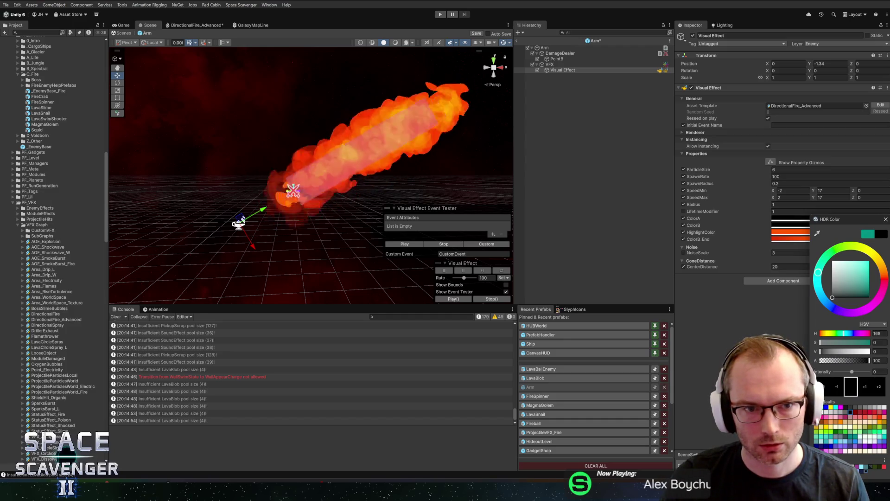
{"action": "left_click", "coordinate": [886, 220]}
{"action": "left_click", "coordinate": [791, 232]}
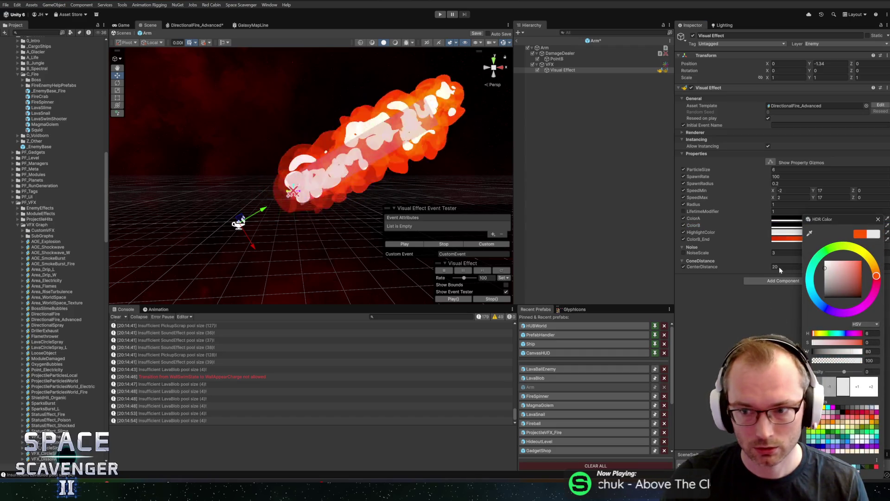
{"action": "left_click", "coordinate": [825, 261]}
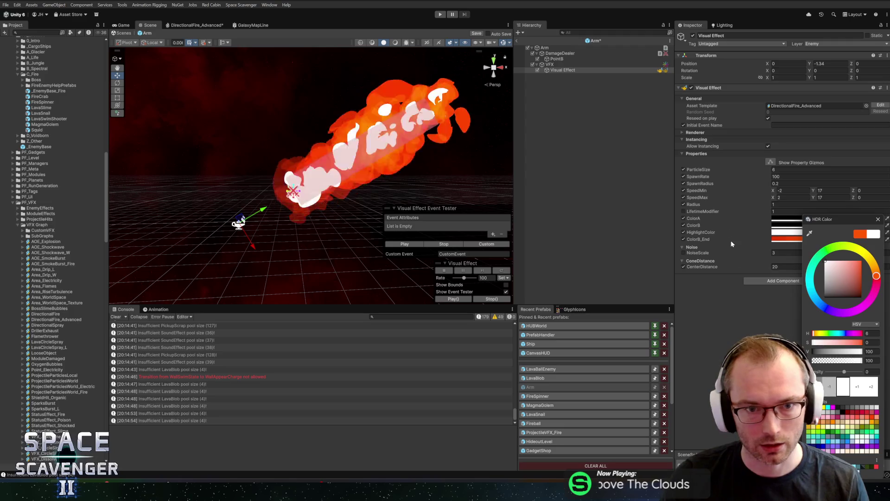
{"action": "key", "text": "ctrl+y"}
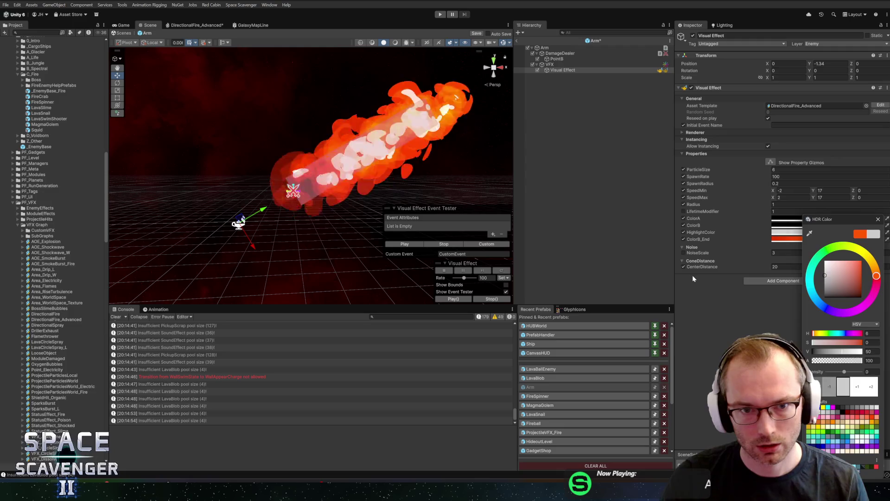
{"action": "left_click", "coordinate": [878, 220]}
Make the fire's ColorB a bright, fully saturated red
{"action": "left_click", "coordinate": [880, 225]}
{"action": "left_click_drag", "start_coordinate": [812, 300], "coordinate": [814, 294]}
{"action": "left_click_drag", "start_coordinate": [870, 292], "coordinate": [888, 297]}
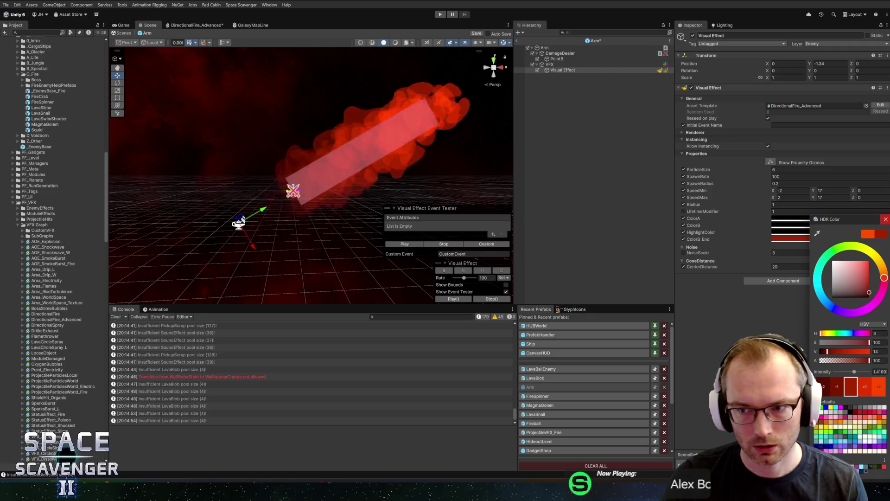
{"action": "left_click", "coordinate": [885, 219]}
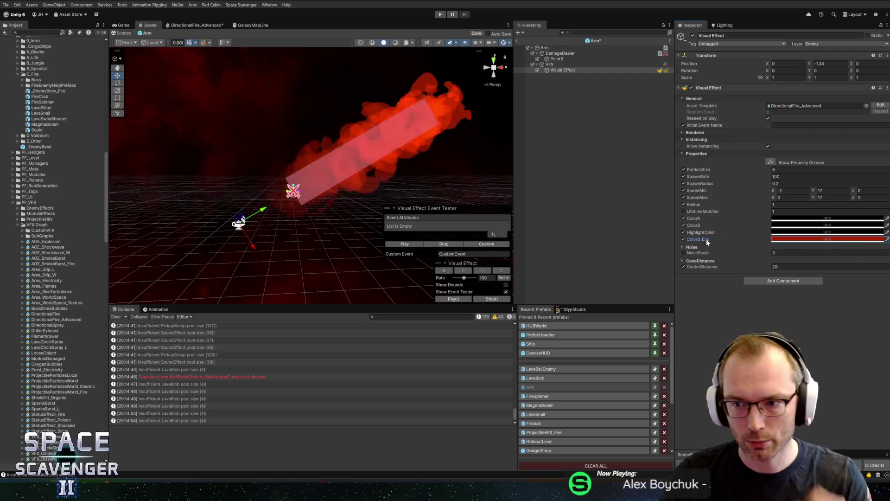
{"action": "left_click", "coordinate": [199, 25]}
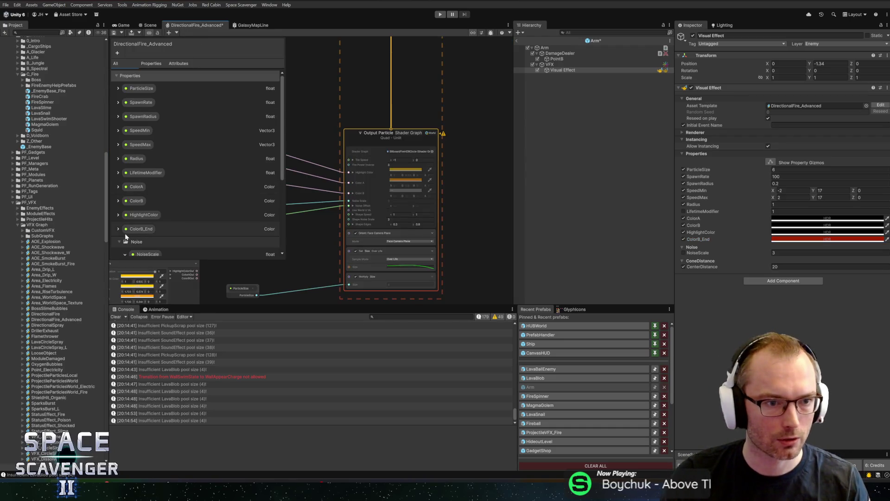
Move HighlightColor after ColorB_End and replay the fire in the Scene
{"action": "left_click", "coordinate": [134, 217]}
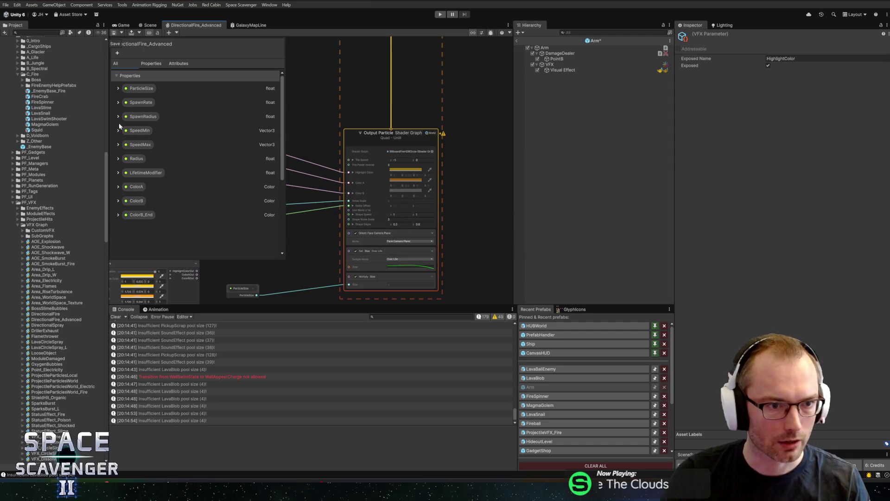
{"action": "left_click", "coordinate": [149, 25]}
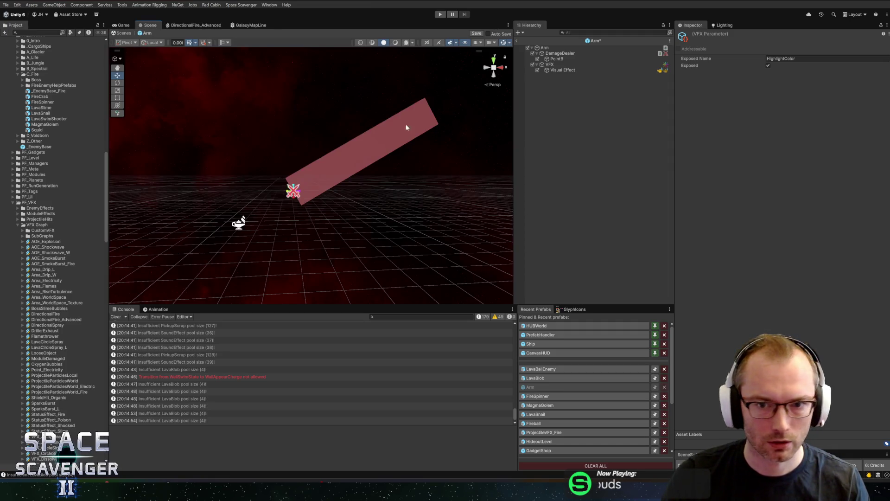
{"action": "left_click", "coordinate": [404, 244]}
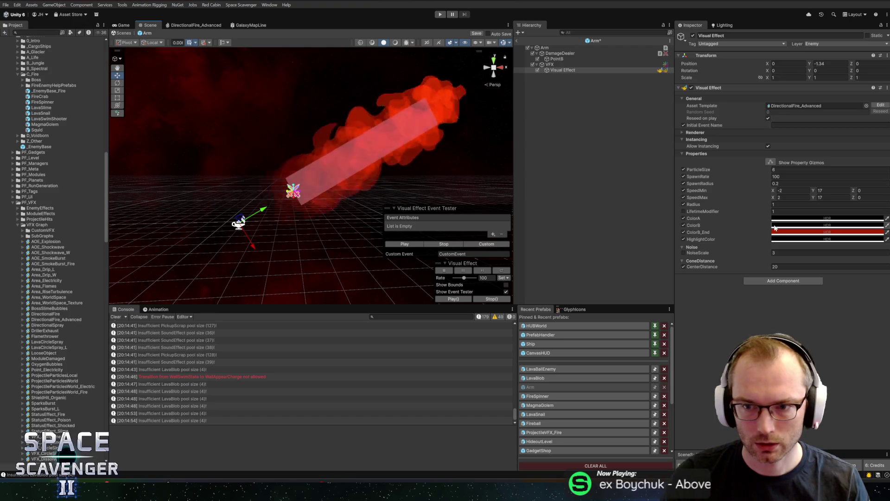
Change the fire's ColorB to a dark cyan shade
{"action": "left_click", "coordinate": [789, 225]}
{"action": "left_click", "coordinate": [787, 291]}
{"action": "mouse_move", "coordinate": [819, 286]}
{"action": "left_mouse_down"}
{"action": "mouse_move", "coordinate": [846, 295]}
{"action": "mouse_move", "coordinate": [858, 287]}
{"action": "left_mouse_up"}
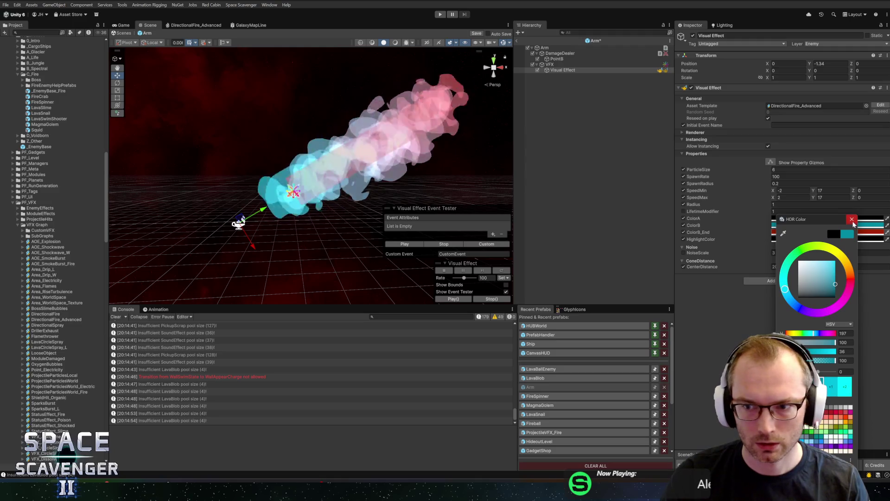
{"action": "left_click", "coordinate": [851, 219]}
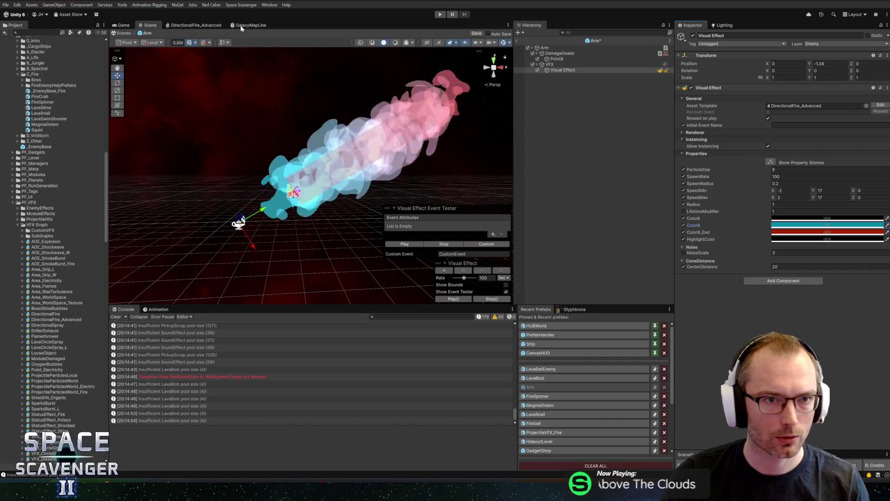
{"action": "left_click", "coordinate": [196, 25]}
{"action": "scroll", "coordinate": [349, 152], "scroll_direction": "up", "scroll_amount": 3}
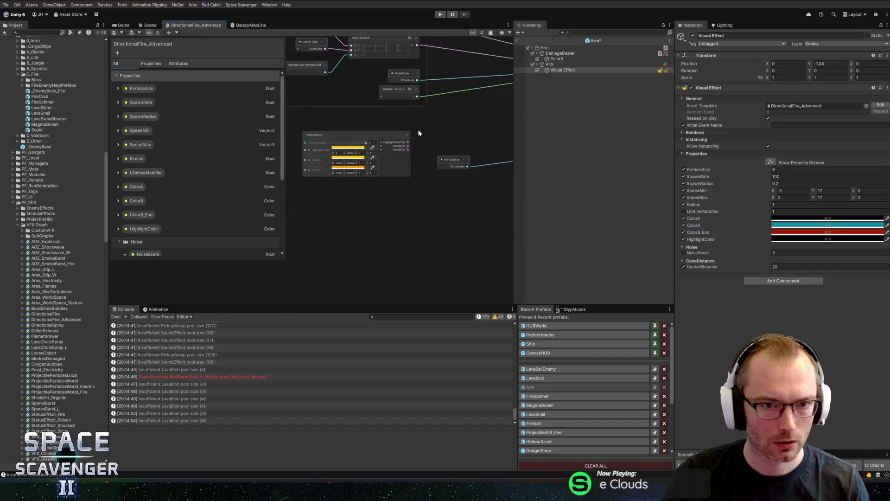
Add a Sample Curve node below the Lerp beside Get Age Over Lifetime
{"action": "left_click", "coordinate": [314, 136]}
{"action": "right_click", "coordinate": [361, 171]}
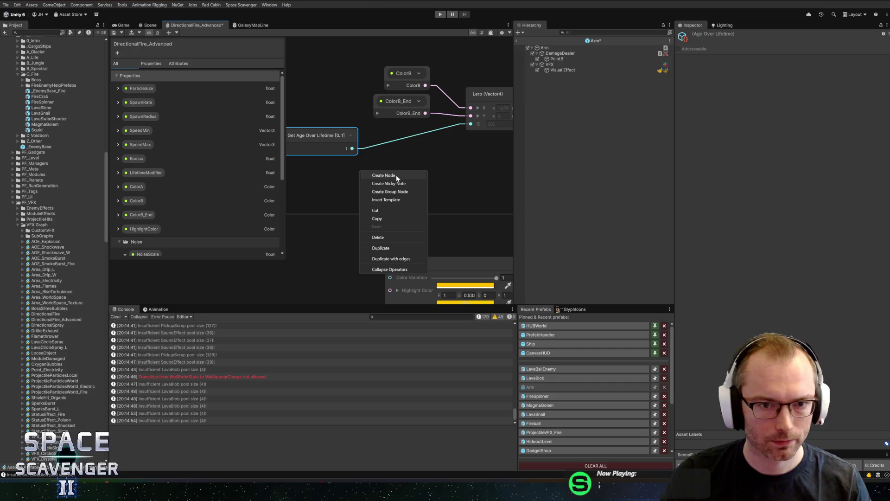
{"action": "left_click", "coordinate": [374, 175]}
{"action": "type", "text": "curve"}
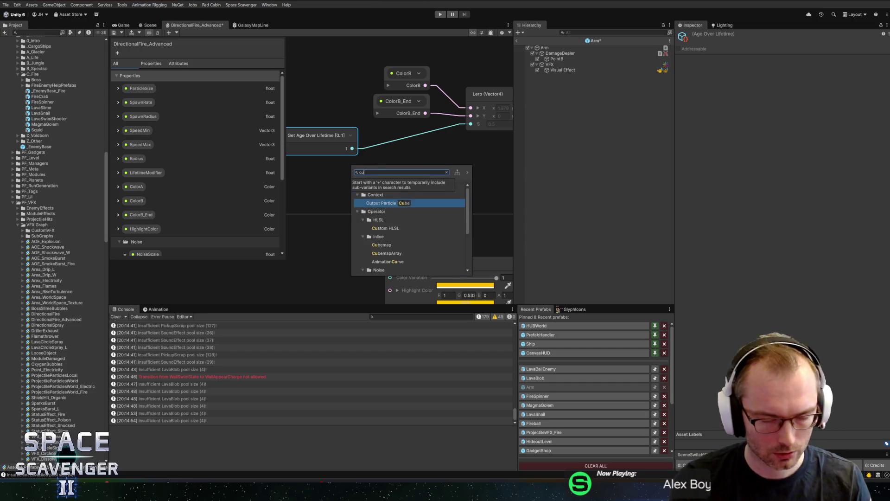
{"action": "key", "text": "Return"}
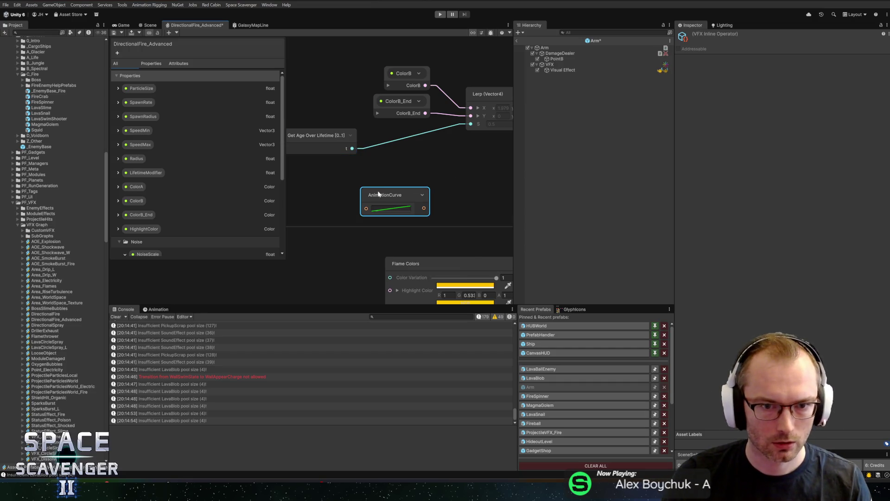
{"action": "key", "text": "Delete"}
{"action": "right_click", "coordinate": [383, 192]}
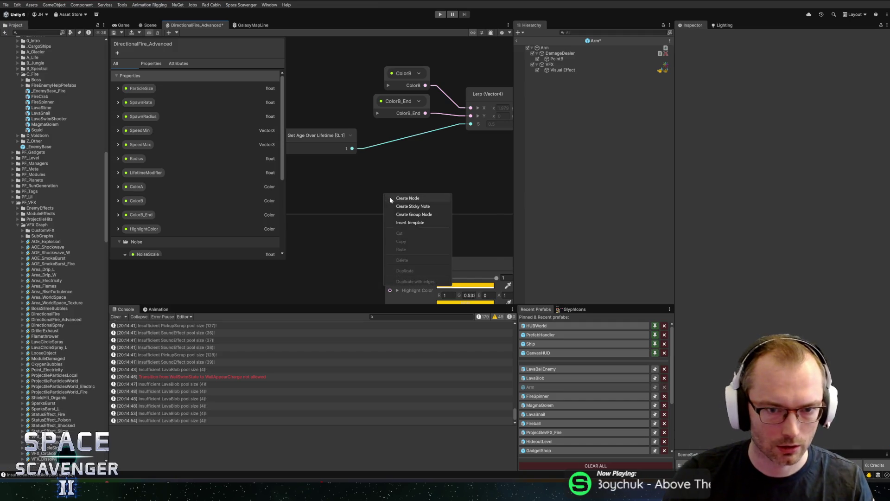
{"action": "left_click", "coordinate": [389, 196]}
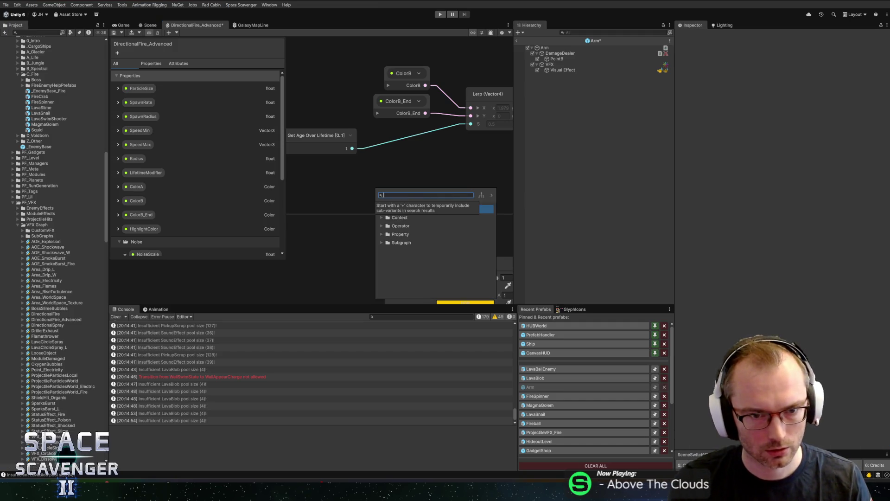
{"action": "type", "text": "curve"}
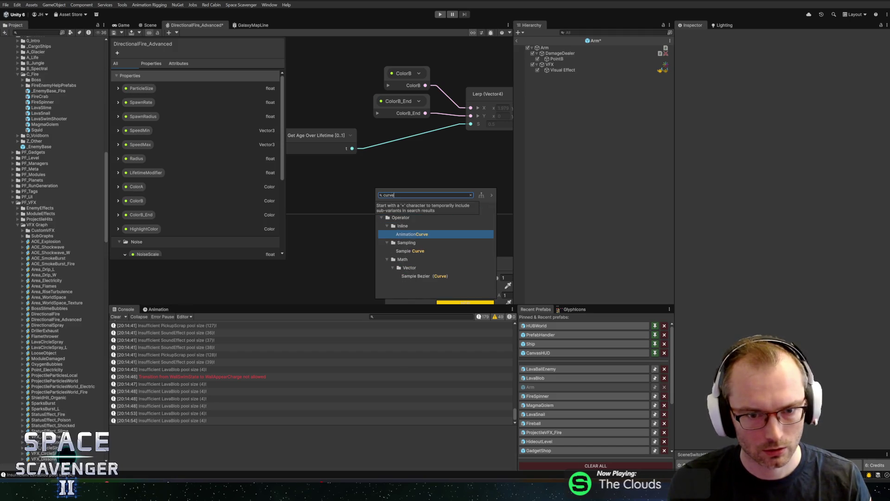
{"action": "key", "text": "Down"}
{"action": "key", "text": "Down"}
{"action": "key", "text": "Return"}
{"action": "left_click_drag", "start_coordinate": [404, 213], "coordinate": [397, 168]}
{"action": "left_click_drag", "start_coordinate": [335, 143], "coordinate": [313, 205]}
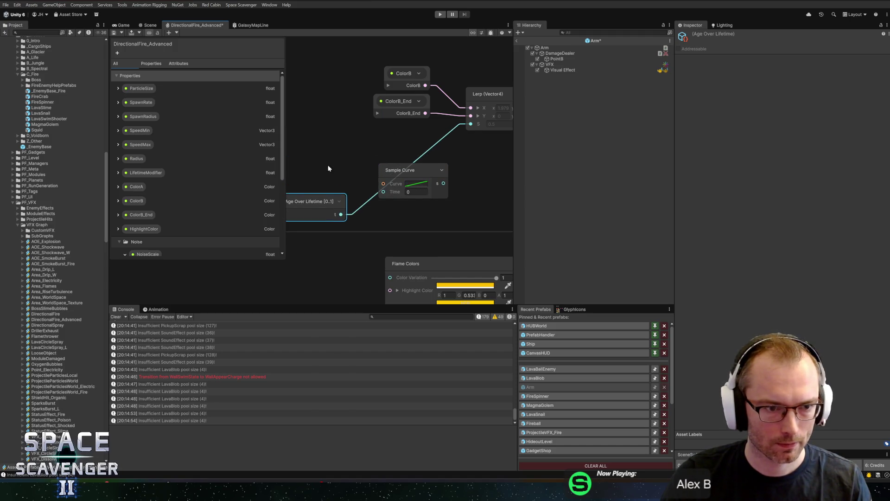
{"action": "scroll", "coordinate": [194, 198], "scroll_direction": "down", "scroll_amount": 2}
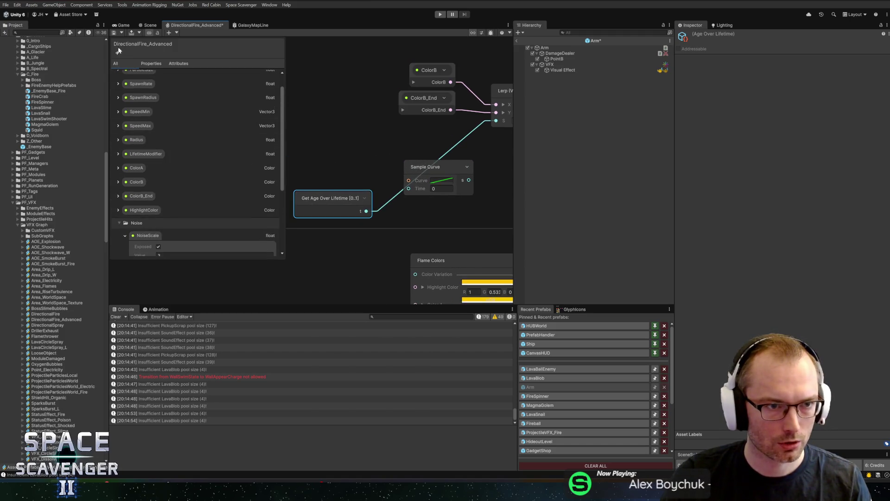
Create an exposed AnimationCurve property ColorBFadeOverLife and place it in the graph
{"action": "left_click", "coordinate": [144, 210]}
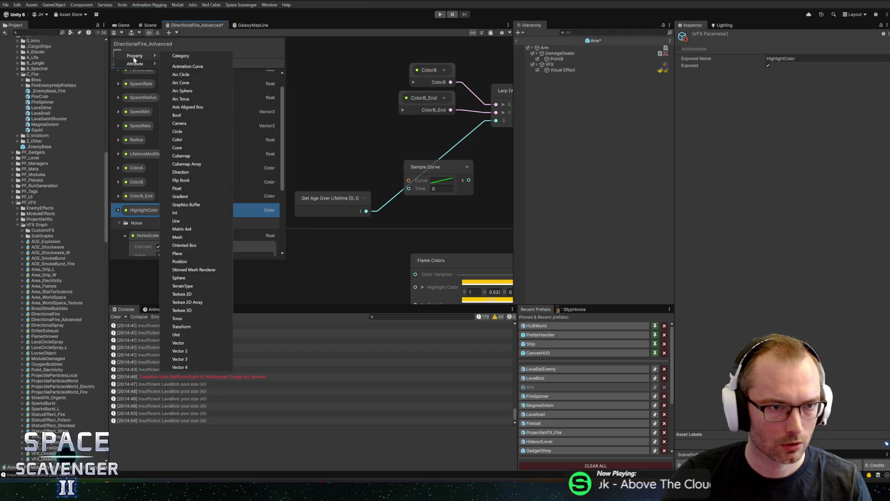
{"action": "left_click", "coordinate": [205, 67]}
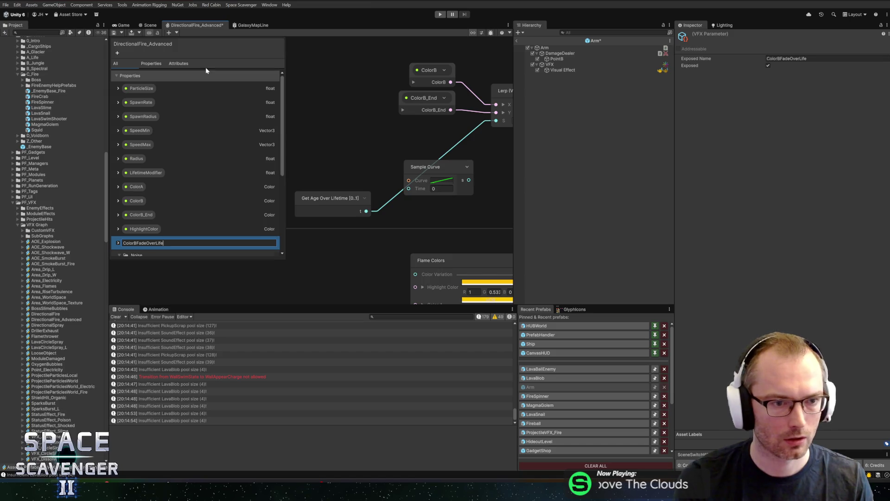
{"action": "key", "text": "Return"}
{"action": "left_click", "coordinate": [137, 246]}
{"action": "scroll", "coordinate": [188, 196], "scroll_direction": "down", "scroll_amount": 3}
{"action": "left_click", "coordinate": [180, 171]}
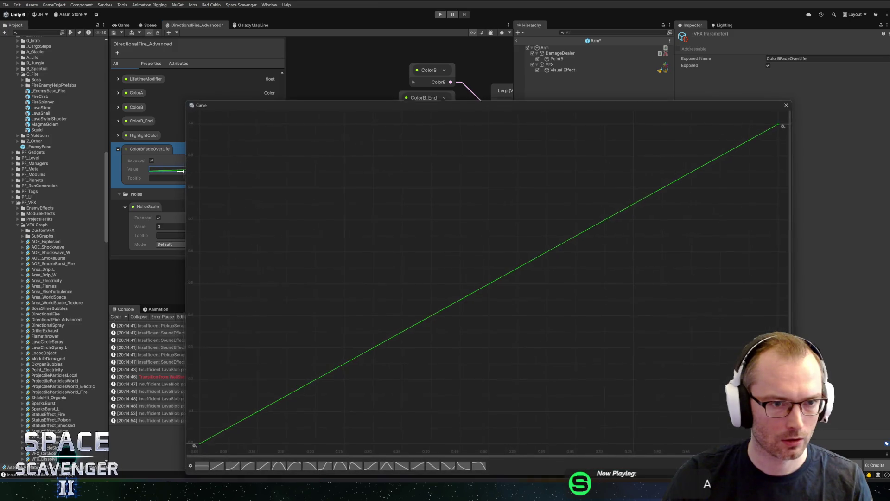
{"action": "left_click", "coordinate": [792, 103]}
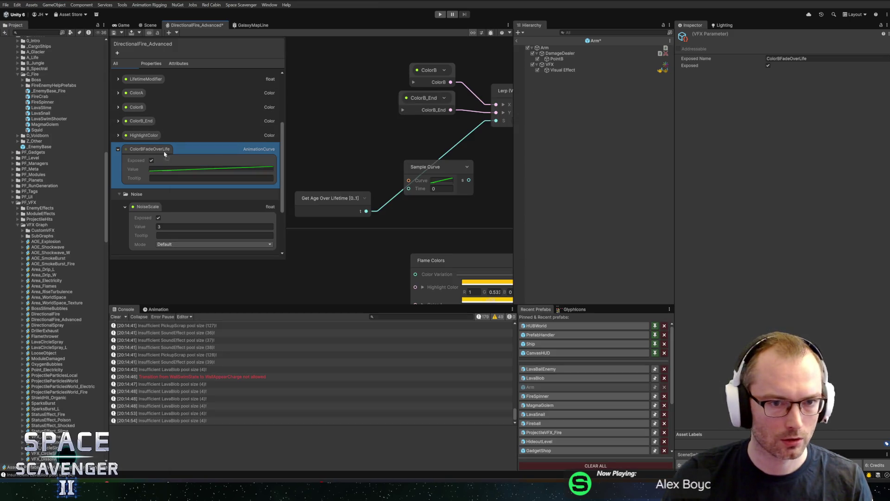
{"action": "left_click_drag", "start_coordinate": [325, 161], "coordinate": [358, 177]}
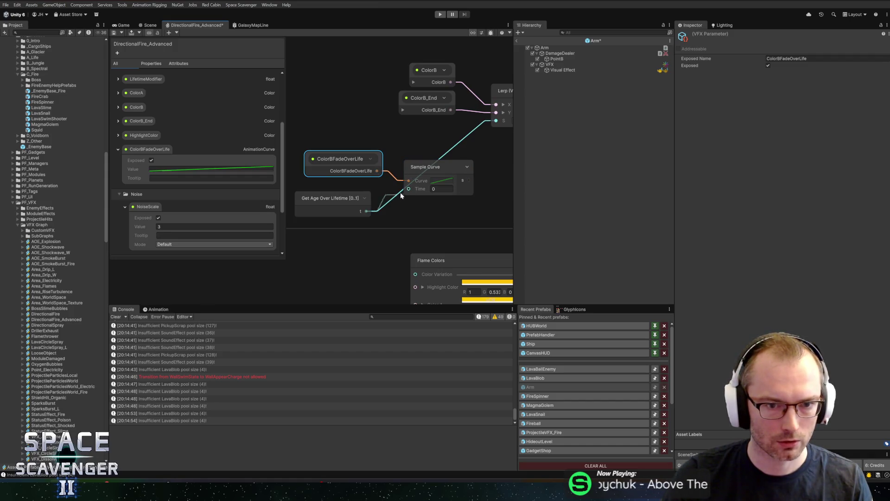
Wire Sample Curve into the Lerp's S input, save the graph, and replay the effect
{"action": "mouse_move", "coordinate": [466, 183]}
{"action": "left_mouse_down"}
{"action": "mouse_move", "coordinate": [489, 128]}
{"action": "mouse_move", "coordinate": [458, 121]}
{"action": "left_mouse_up"}
{"action": "left_click_drag", "start_coordinate": [394, 162], "coordinate": [397, 136]}
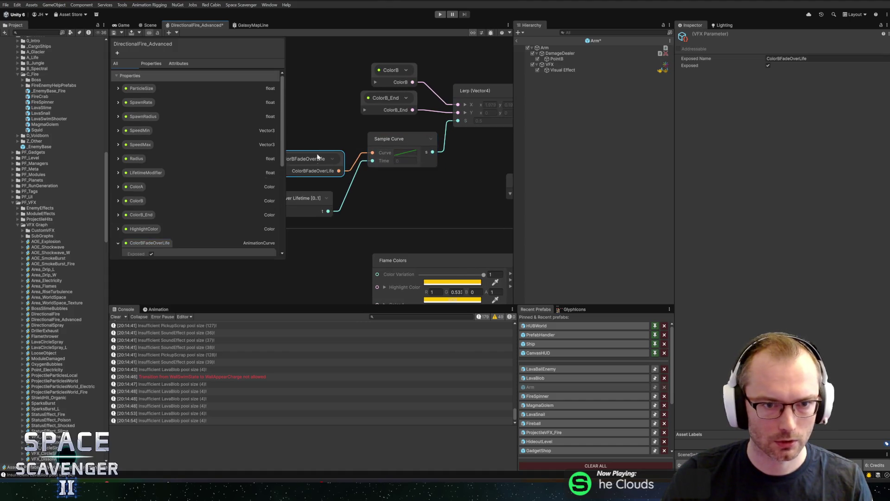
{"action": "left_click_drag", "start_coordinate": [311, 159], "coordinate": [309, 133]}
{"action": "left_click_drag", "start_coordinate": [310, 201], "coordinate": [316, 166]}
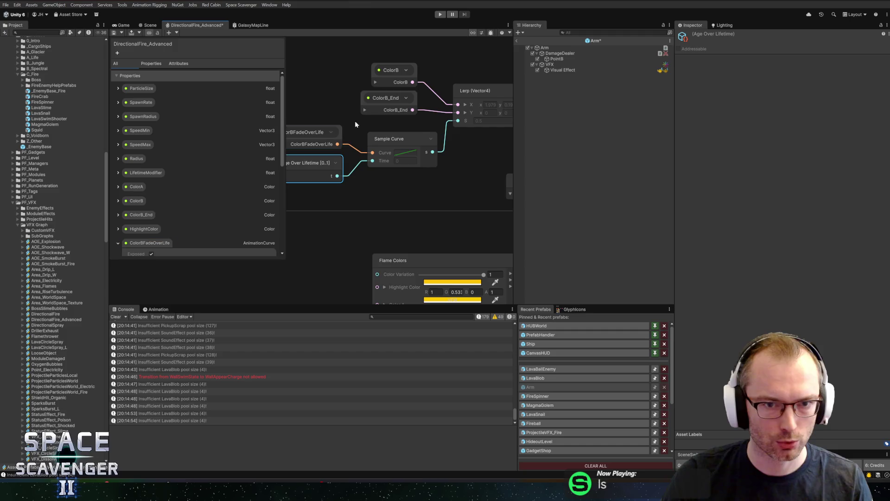
{"action": "left_click", "coordinate": [112, 33]}
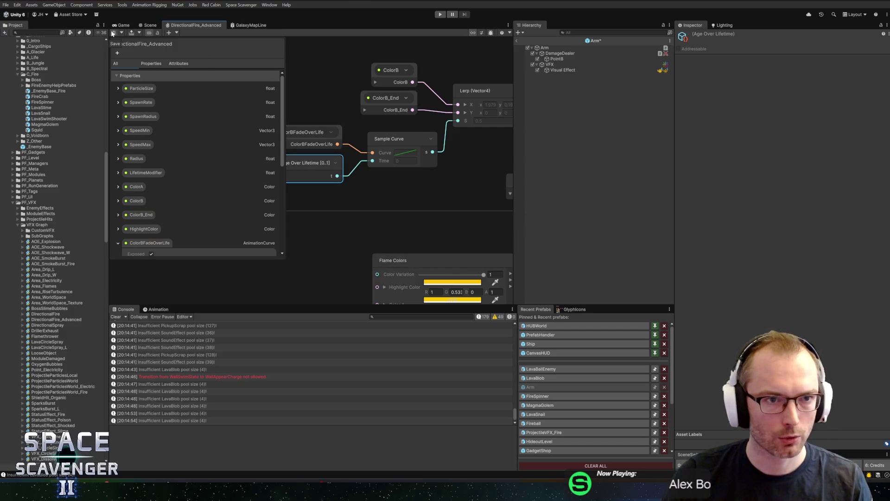
{"action": "left_click", "coordinate": [147, 25]}
{"action": "left_click", "coordinate": [561, 70]}
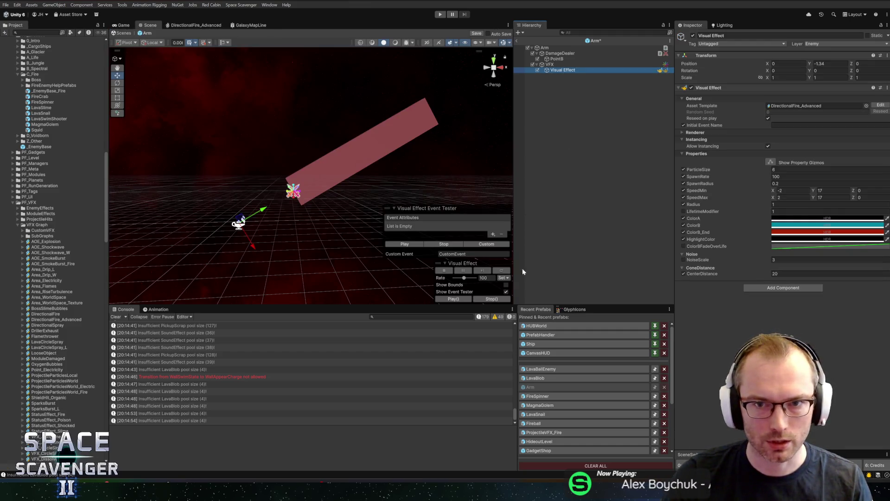
{"action": "left_click", "coordinate": [406, 244]}
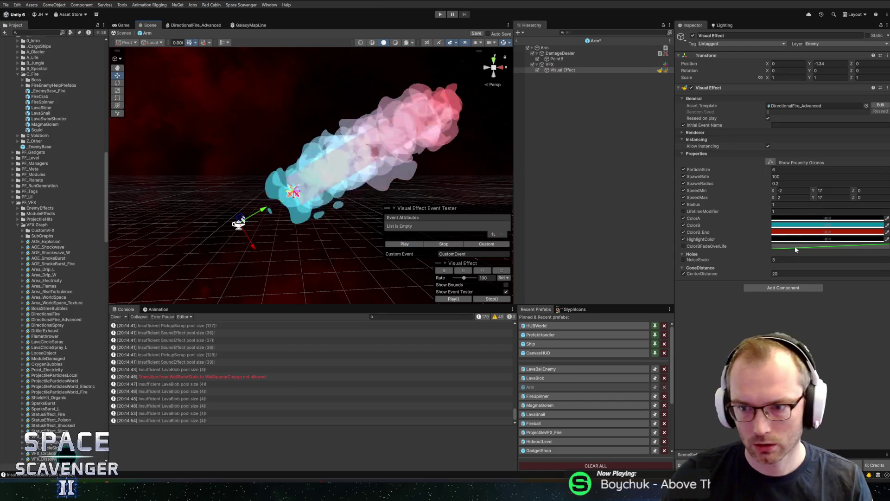
Shape ColorBFadeOverLife into an S-curve: near zero early, a steep rise, then level
{"action": "left_click", "coordinate": [795, 246]}
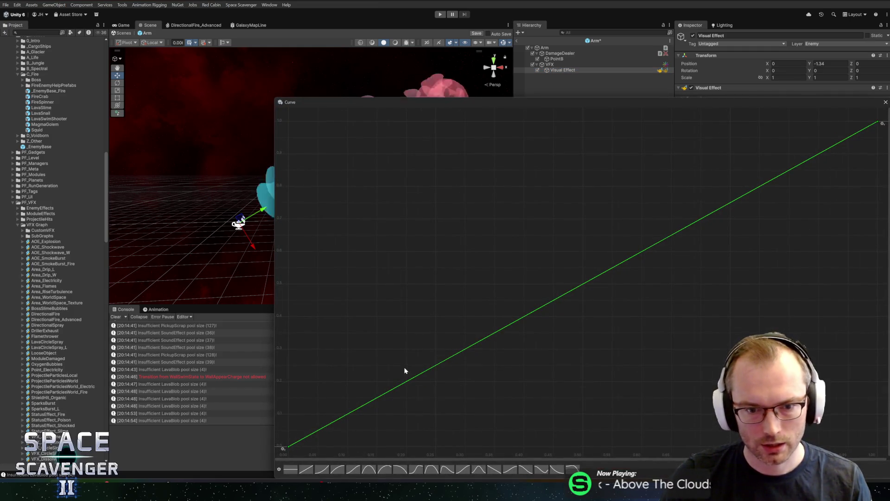
{"action": "left_click_drag", "start_coordinate": [391, 393], "coordinate": [399, 434]}
{"action": "double_click", "coordinate": [581, 317]}
{"action": "mouse_move", "coordinate": [581, 317]}
{"action": "left_mouse_down"}
{"action": "mouse_move", "coordinate": [461, 151]}
{"action": "mouse_move", "coordinate": [429, 144]}
{"action": "left_mouse_up"}
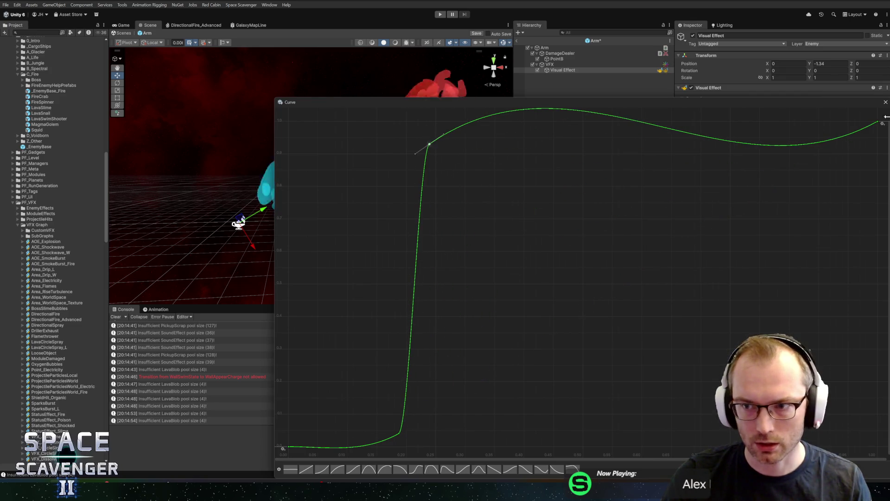
{"action": "left_click_drag", "start_coordinate": [865, 132], "coordinate": [848, 124]}
{"action": "left_click", "coordinate": [430, 145]}
{"action": "mouse_move", "coordinate": [443, 137]}
{"action": "left_mouse_down"}
{"action": "mouse_move", "coordinate": [452, 145]}
{"action": "mouse_move", "coordinate": [436, 124]}
{"action": "left_mouse_up"}
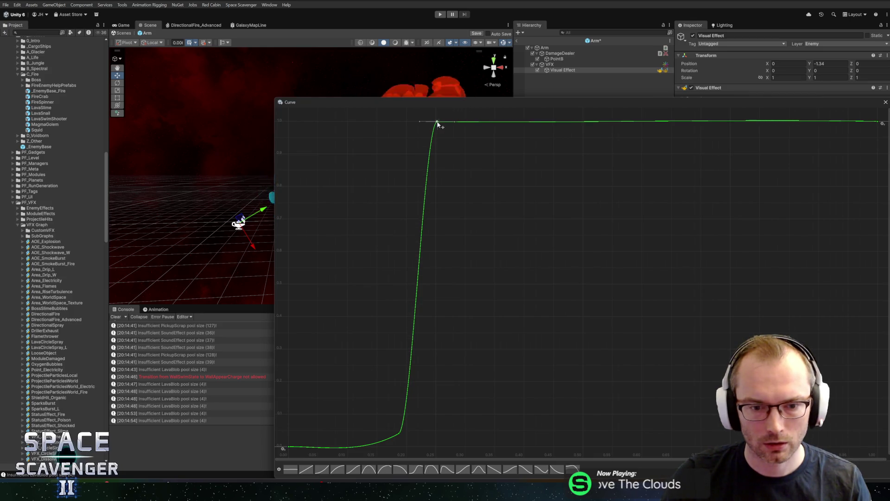
{"action": "left_click_drag", "start_coordinate": [399, 434], "coordinate": [378, 447]}
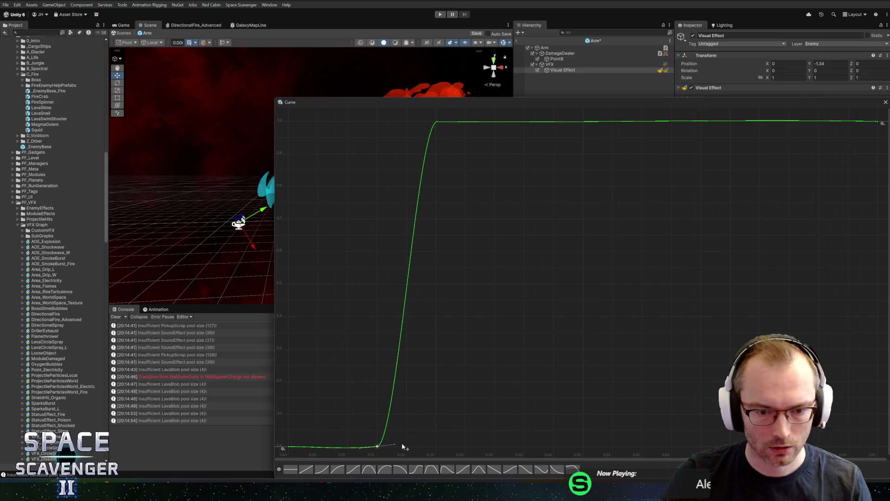
{"action": "left_click_drag", "start_coordinate": [302, 425], "coordinate": [276, 447]}
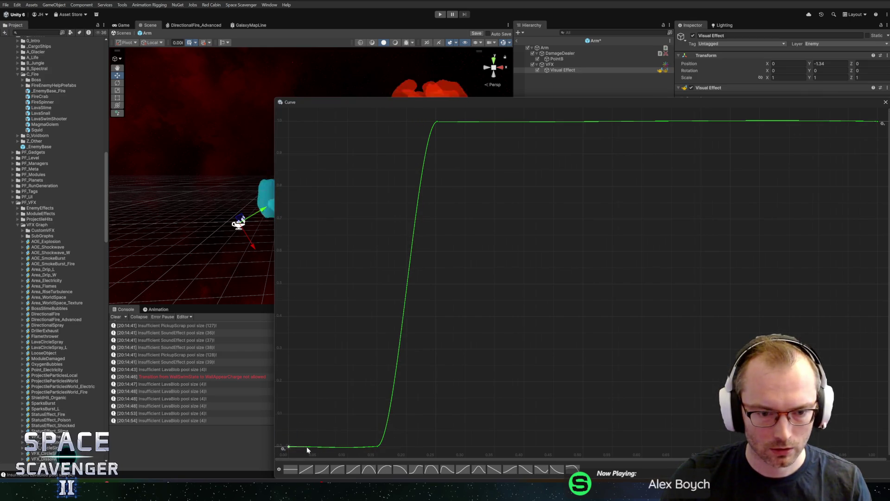
{"action": "left_click_drag", "start_coordinate": [358, 430], "coordinate": [397, 449]}
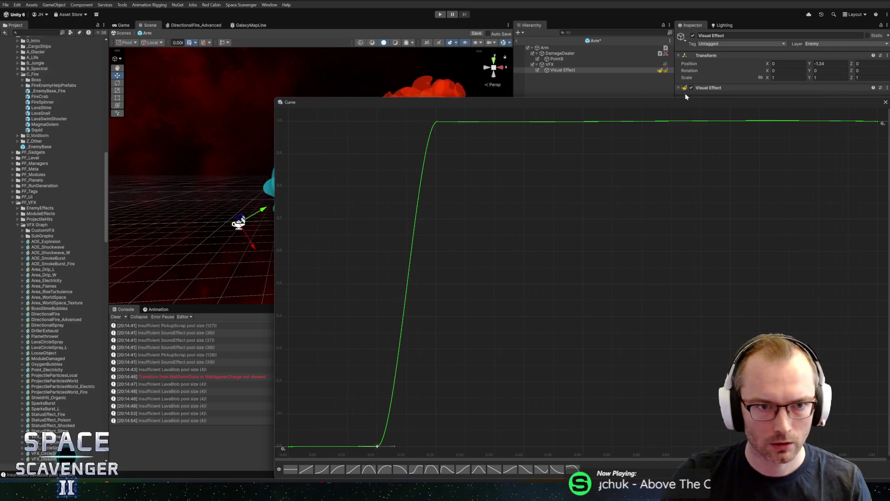
{"action": "left_click", "coordinate": [885, 102]}
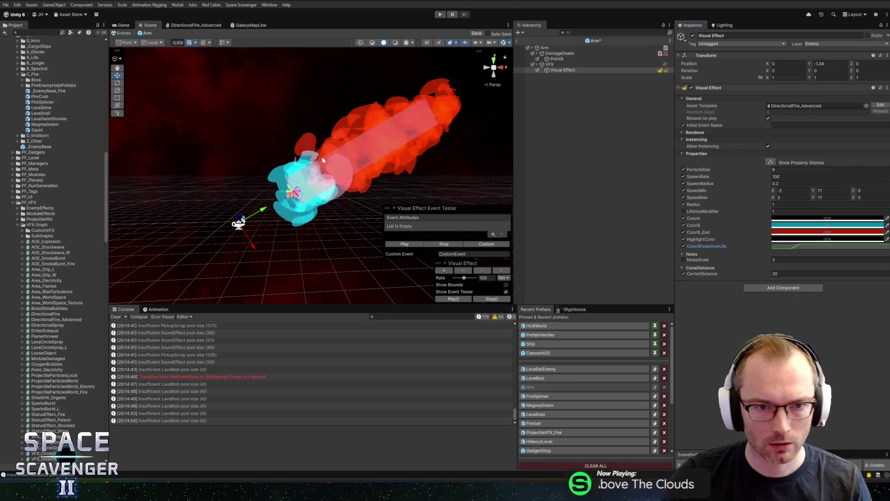
Push the curve's top key later to about 0.4 and save the Arm prefab
{"action": "left_click", "coordinate": [805, 246]}
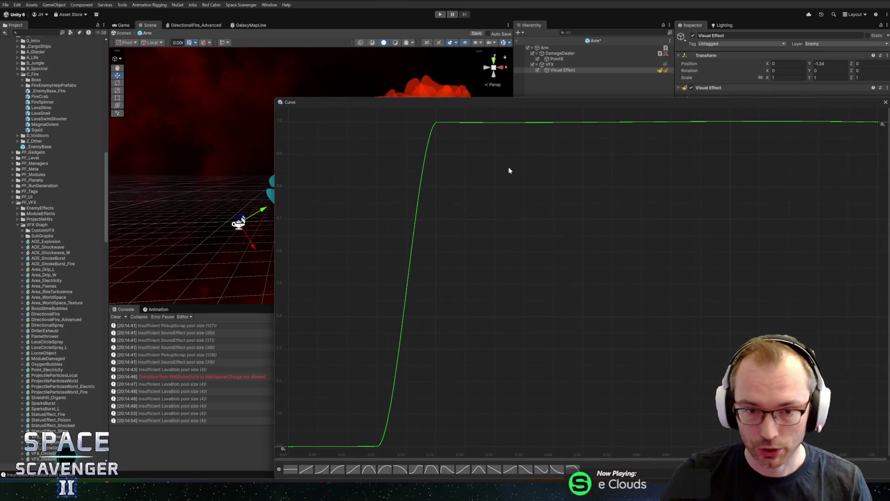
{"action": "left_click_drag", "start_coordinate": [438, 123], "coordinate": [527, 124]}
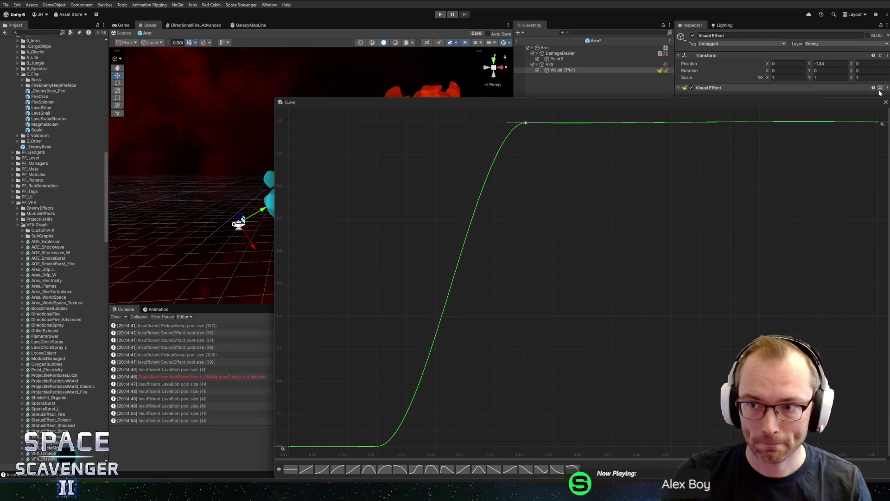
{"action": "left_click", "coordinate": [885, 103]}
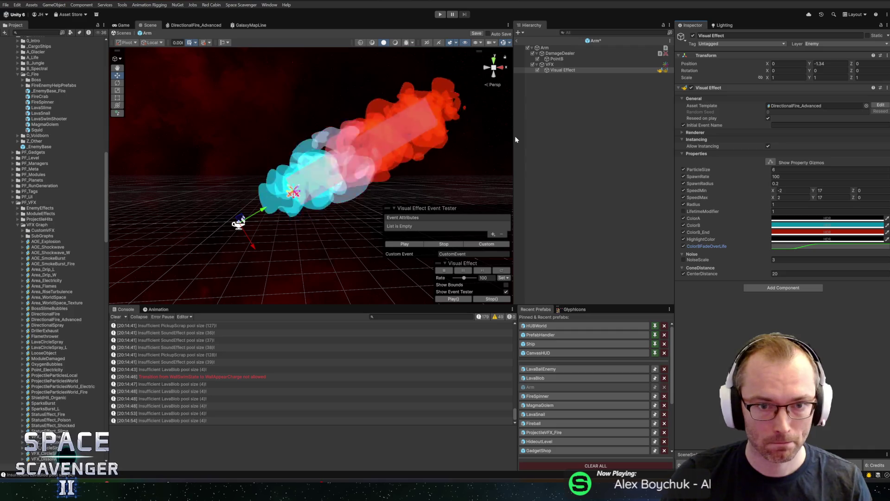
{"action": "key", "text": "ctrl+s"}
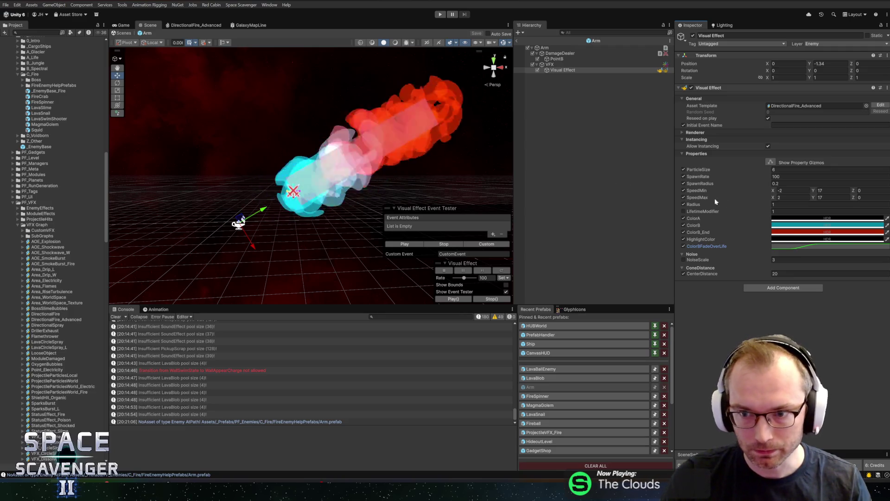
Raise ColorB's cyan HDR intensity by two stops
{"action": "left_click", "coordinate": [784, 226]}
{"action": "left_click", "coordinate": [838, 385]}
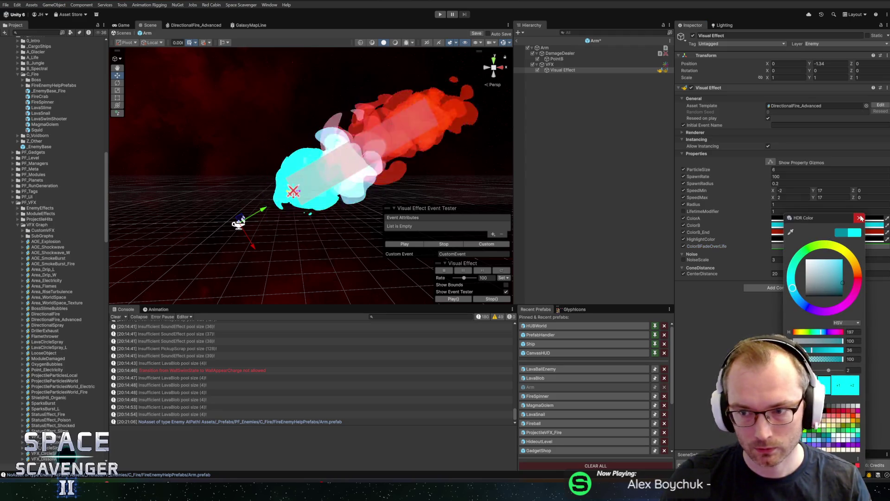
{"action": "left_click", "coordinate": [860, 218]}
Change ColorA from black to bright orange, save the Arm prefab, and clear the LifetimeModifier override
{"action": "left_click", "coordinate": [816, 219]}
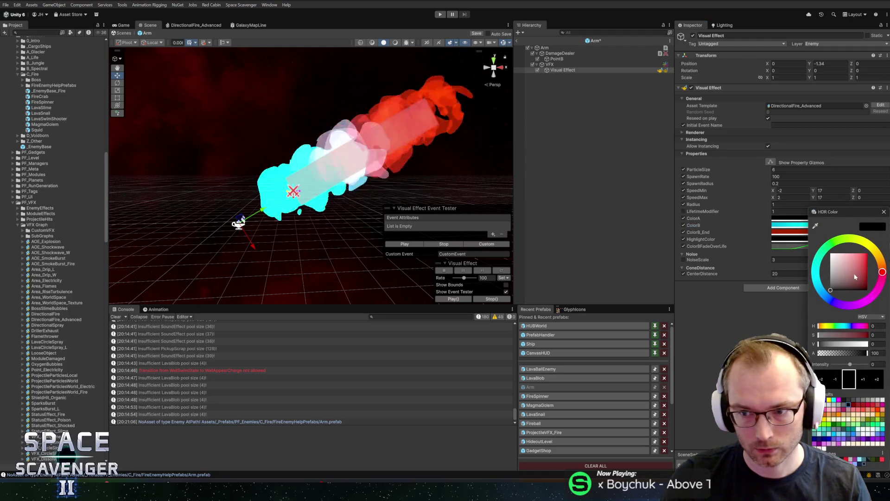
{"action": "mouse_move", "coordinate": [882, 270]}
{"action": "left_mouse_down"}
{"action": "mouse_move", "coordinate": [885, 248]}
{"action": "mouse_move", "coordinate": [886, 263]}
{"action": "left_mouse_up"}
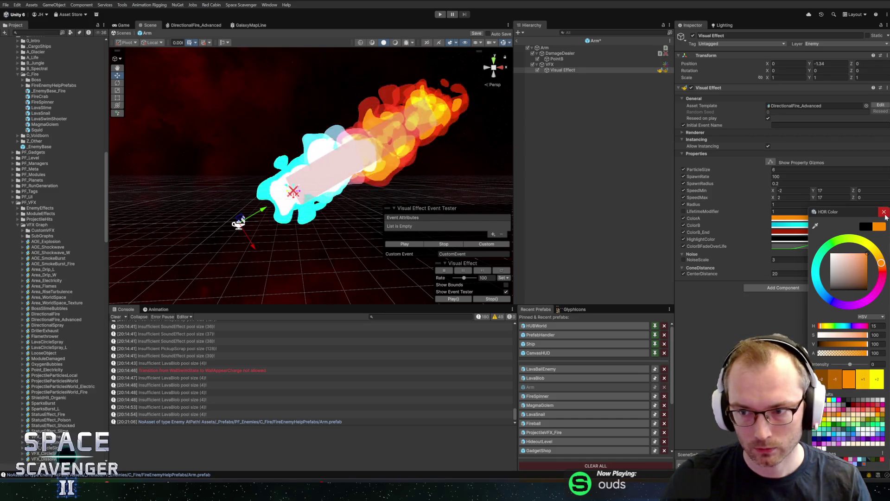
{"action": "left_click", "coordinate": [671, 163]}
{"action": "key", "text": "ctrl+s"}
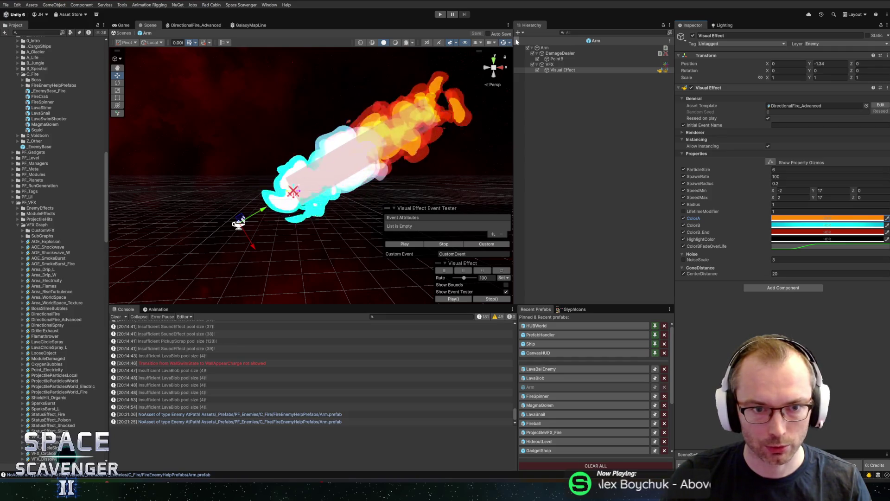
{"action": "left_click", "coordinate": [683, 211]}
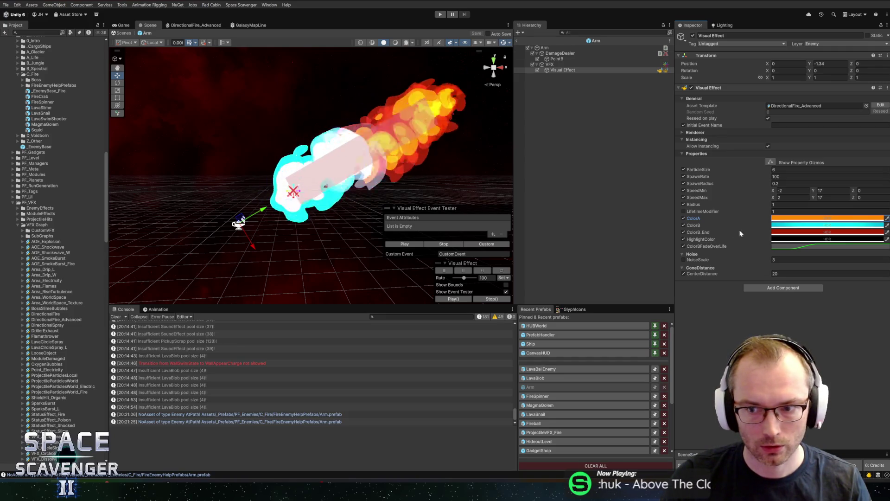
{"action": "left_click", "coordinate": [789, 246]}
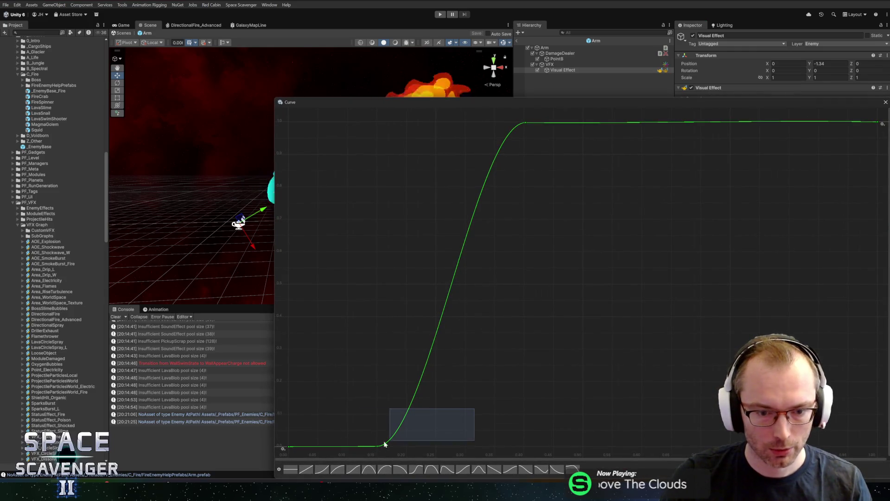
Raise the ColorBFadeOverLife curve's flat start to about 0.14 and save the Arm prefab
{"action": "left_click_drag", "start_coordinate": [314, 446], "coordinate": [313, 351]}
{"action": "left_click", "coordinate": [886, 101]}
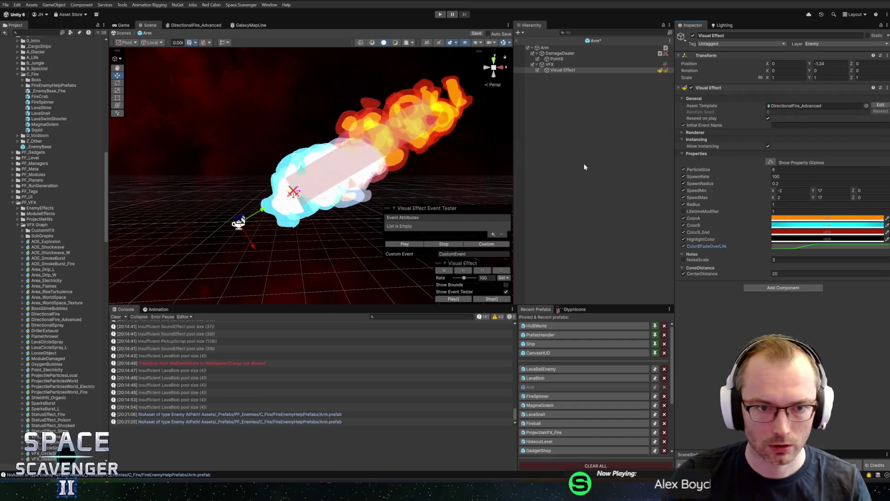
{"action": "key", "text": "ctrl+s"}
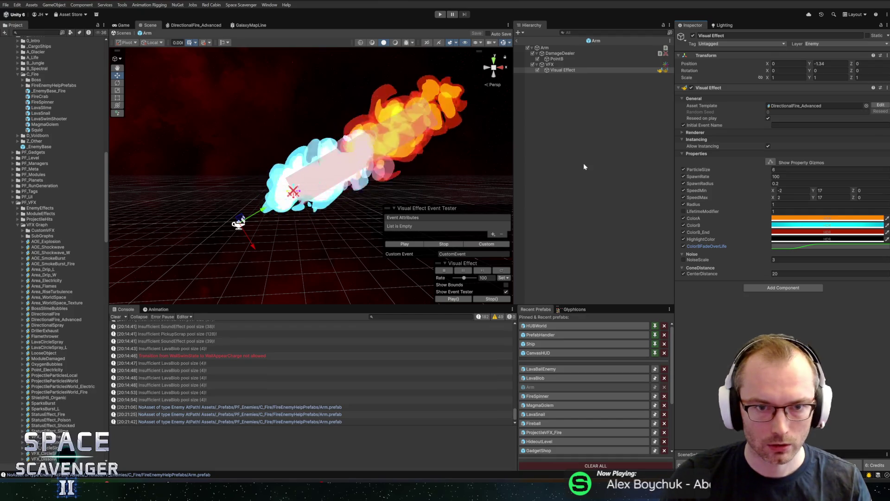
Lift the curve's lower key to about 0.6, save the Arm prefab, and start a playtest
{"action": "left_click", "coordinate": [817, 246]}
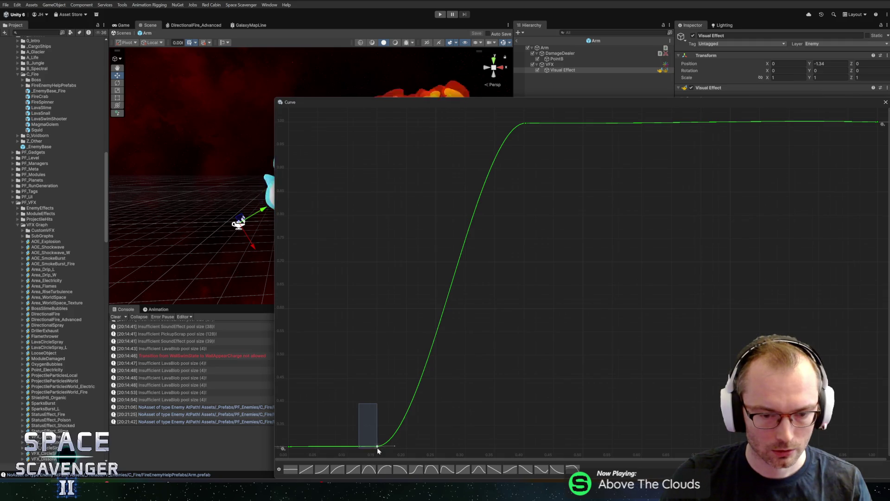
{"action": "mouse_move", "coordinate": [378, 448]}
{"action": "left_mouse_down"}
{"action": "mouse_move", "coordinate": [378, 306]}
{"action": "mouse_move", "coordinate": [370, 327]}
{"action": "left_mouse_up"}
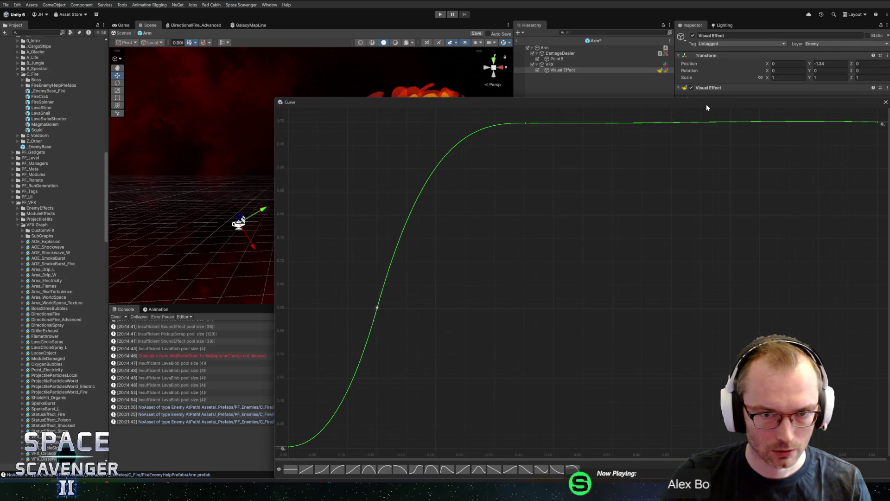
{"action": "left_click", "coordinate": [886, 102]}
{"action": "key", "text": "ctrl+s"}
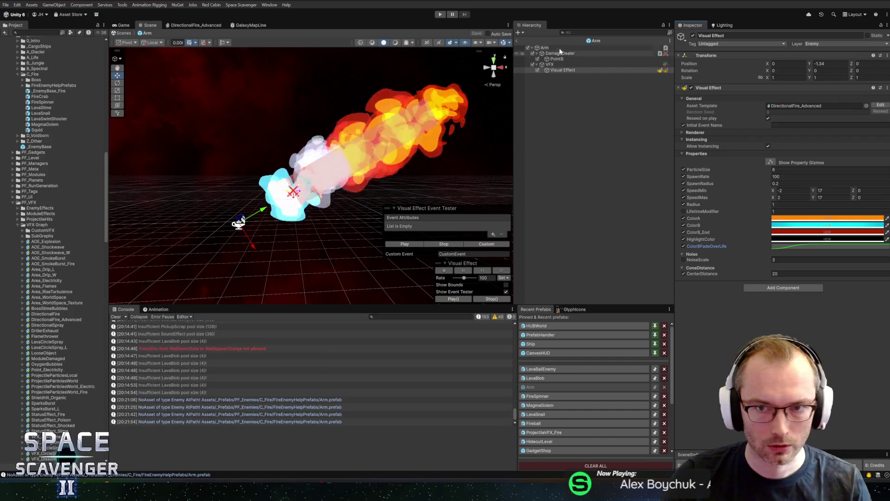
{"action": "left_click", "coordinate": [440, 14]}
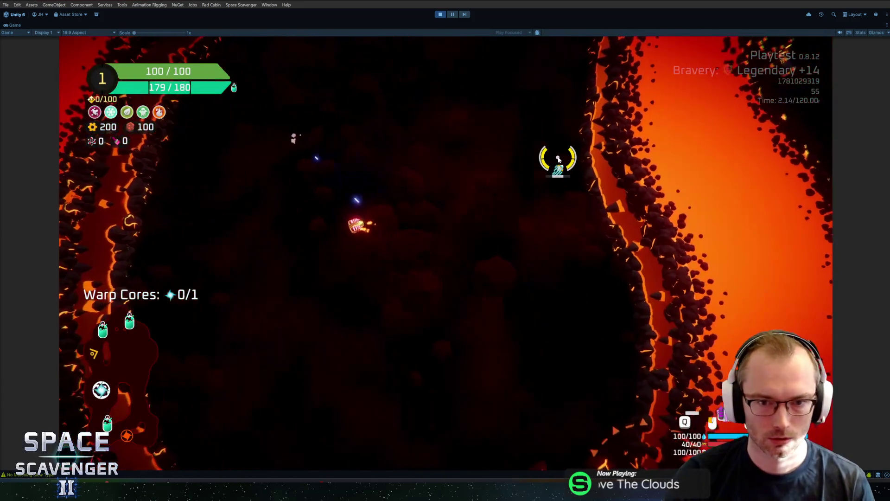
Spawn a FireSpinner enemy from the in-game console, watch its fire attacks, then stop play mode
{"action": "key", "text": "grave"}
{"action": "type", "text": "spawn firesp"}
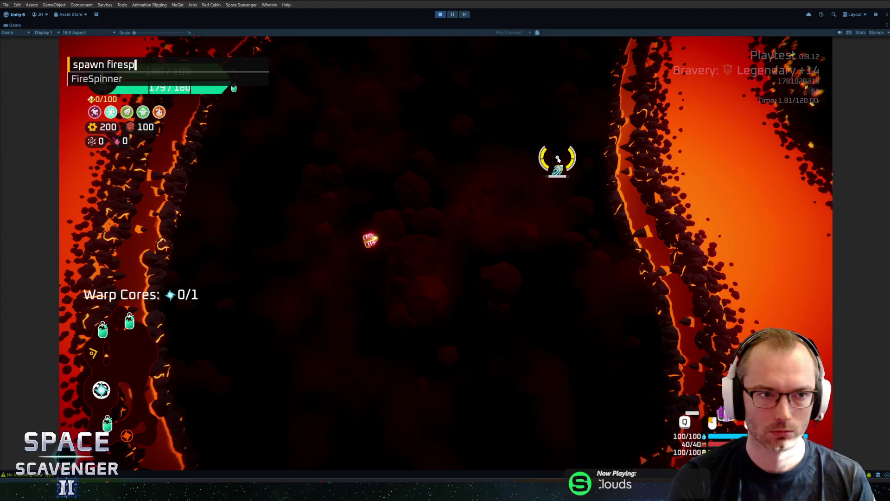
{"action": "key", "text": "Return"}
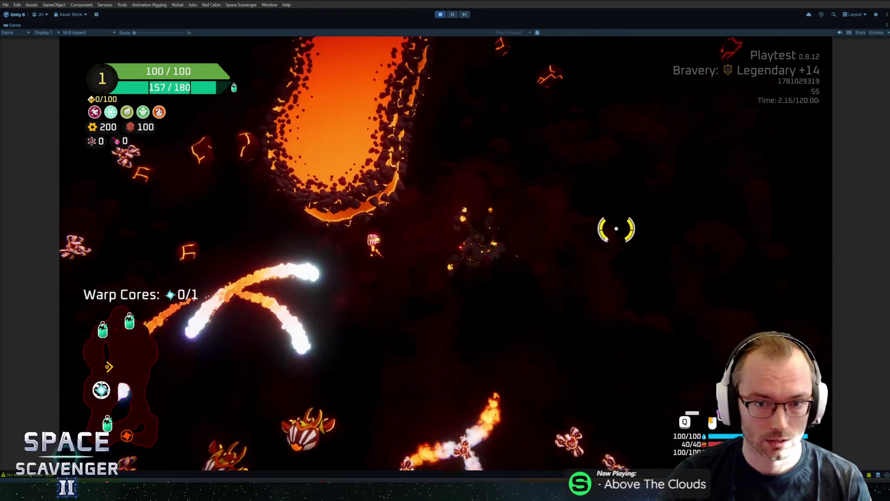
{"action": "key", "text": "ctrl+p"}
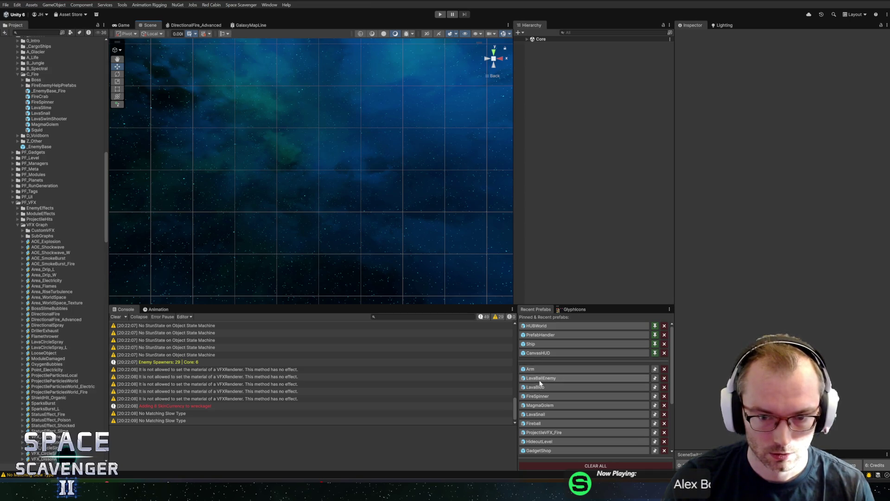
Open the ColorGradient on LavaBallEnemy's Visual Effect and inspect its cyan key colour
{"action": "left_click", "coordinate": [539, 379]}
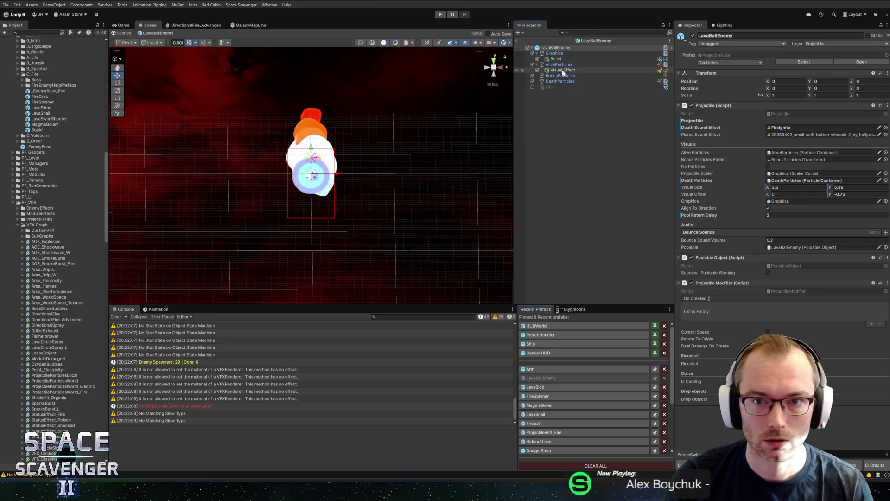
{"action": "left_click", "coordinate": [563, 71]}
{"action": "left_click", "coordinate": [783, 205]}
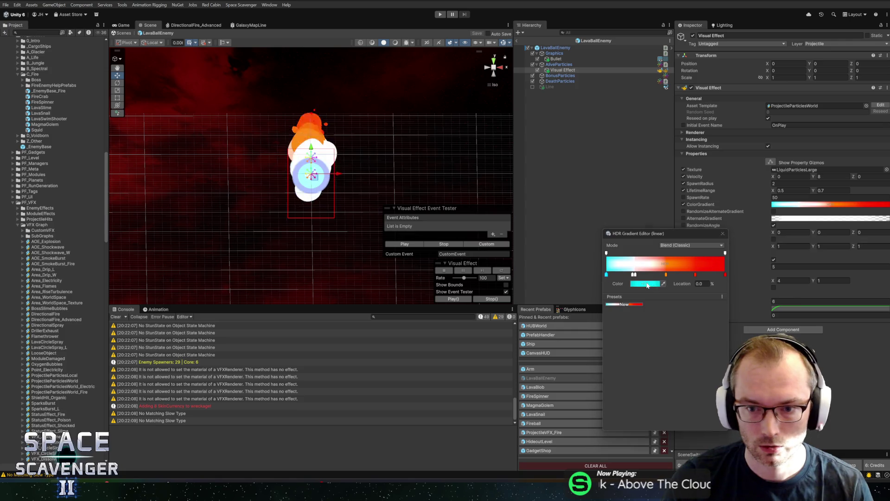
{"action": "left_click", "coordinate": [648, 284]}
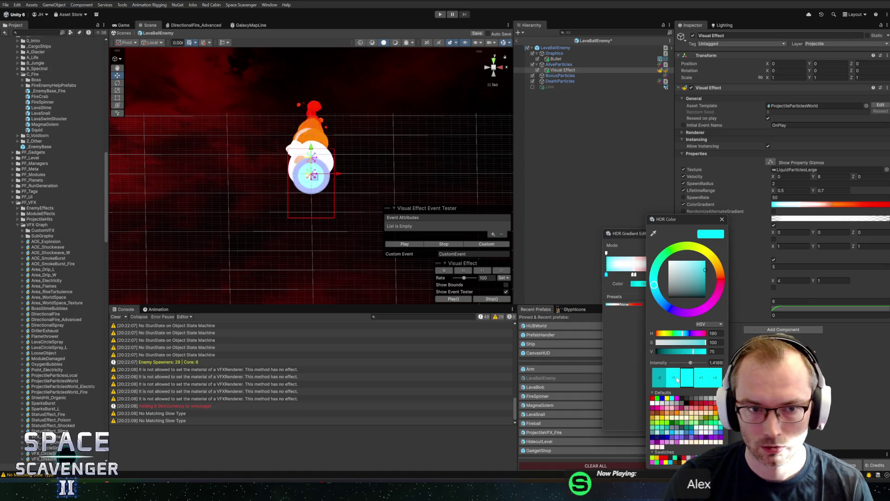
{"action": "left_click", "coordinate": [721, 220]}
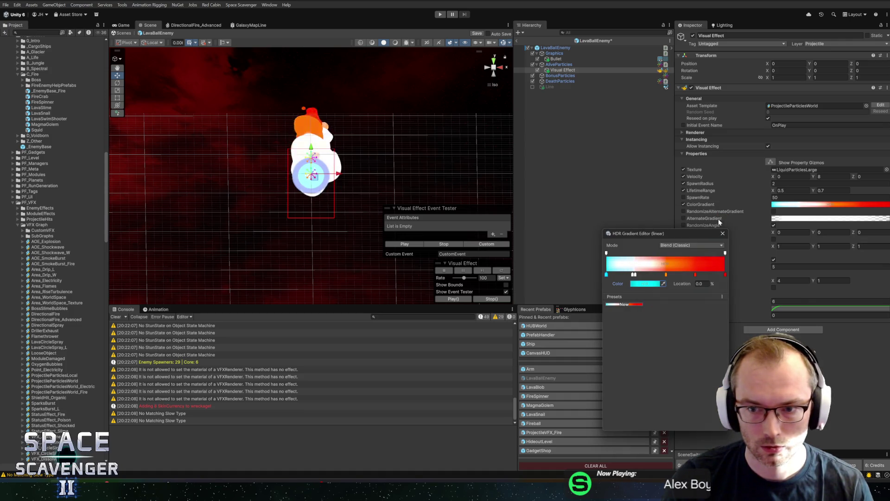
Set one gradient key's intensity to 0 and recolour another key reddish to remove the glow
{"action": "left_click", "coordinate": [636, 282]}
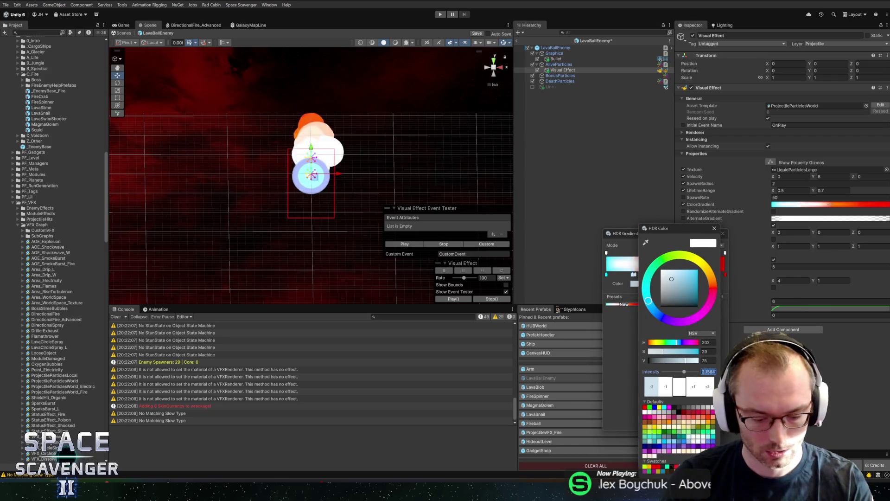
{"action": "type", "text": "0"}
{"action": "left_click", "coordinate": [719, 228]}
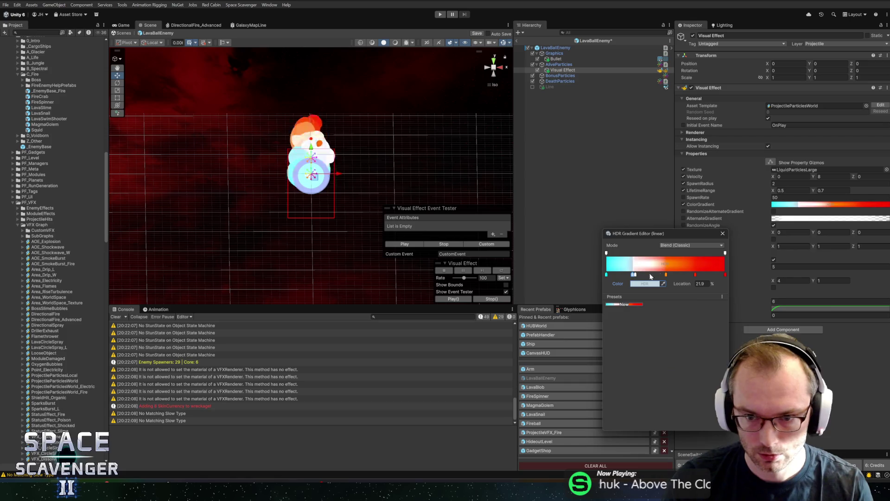
{"action": "left_click", "coordinate": [642, 283]}
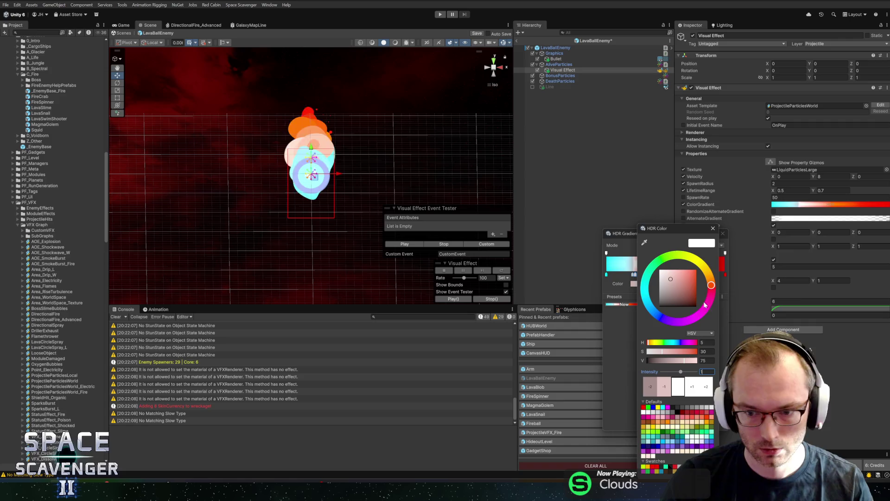
{"action": "left_click", "coordinate": [713, 228]}
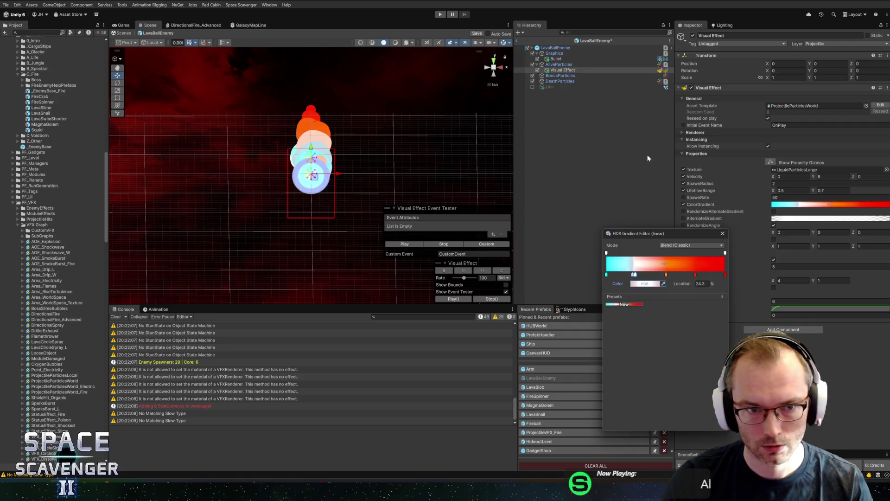
{"action": "left_click", "coordinate": [723, 233]}
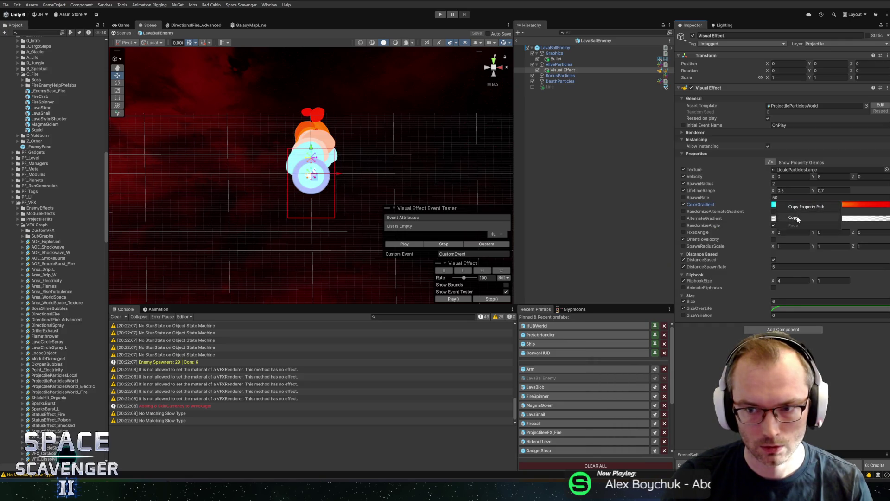
Inspect the LavaBlob prefab's particle effect settings and start a playtest
{"action": "left_click", "coordinate": [551, 387]}
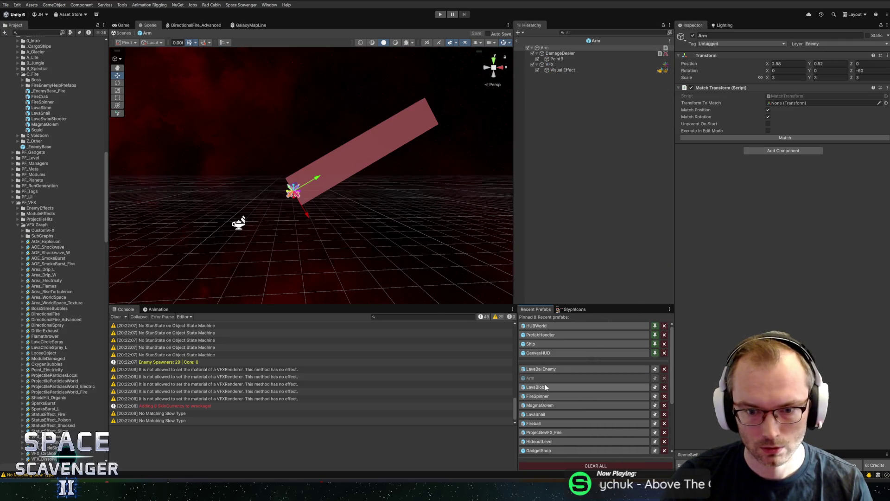
{"action": "left_click", "coordinate": [570, 70]}
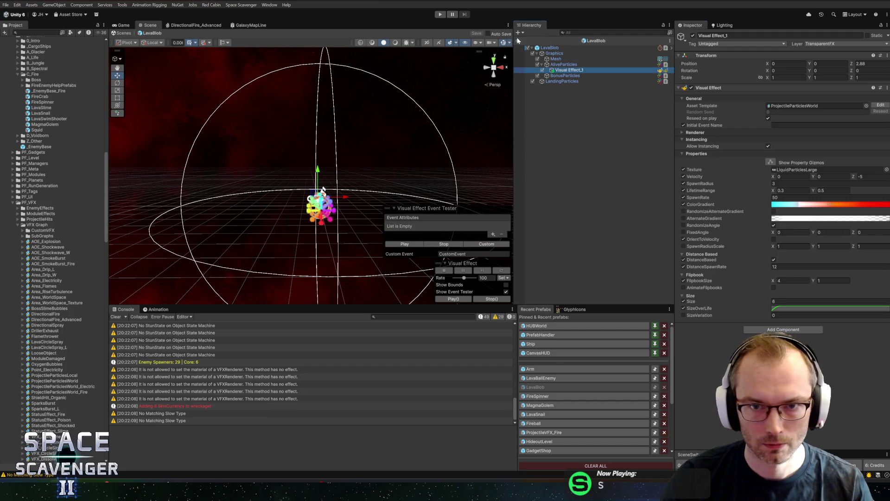
{"action": "left_click", "coordinate": [441, 14]}
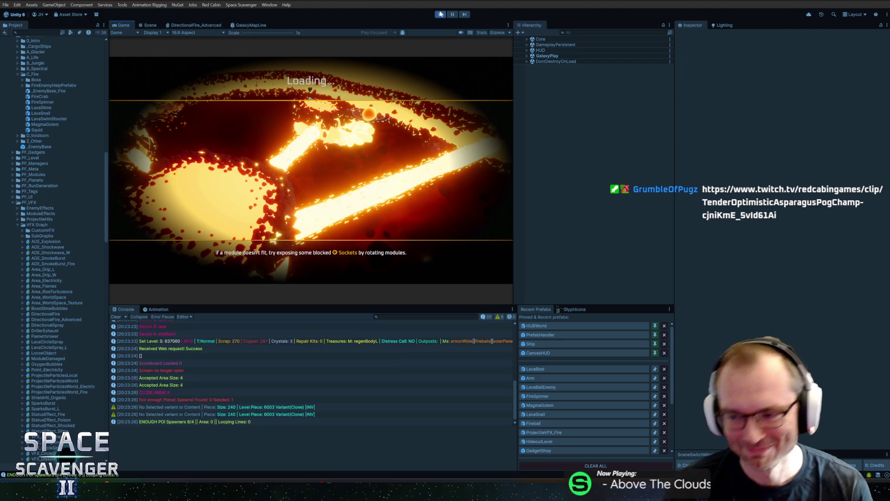
Fly and fire through the lava level in a maximized Game view, then stop and open MagmaGolem
{"action": "double_click", "coordinate": [129, 26]}
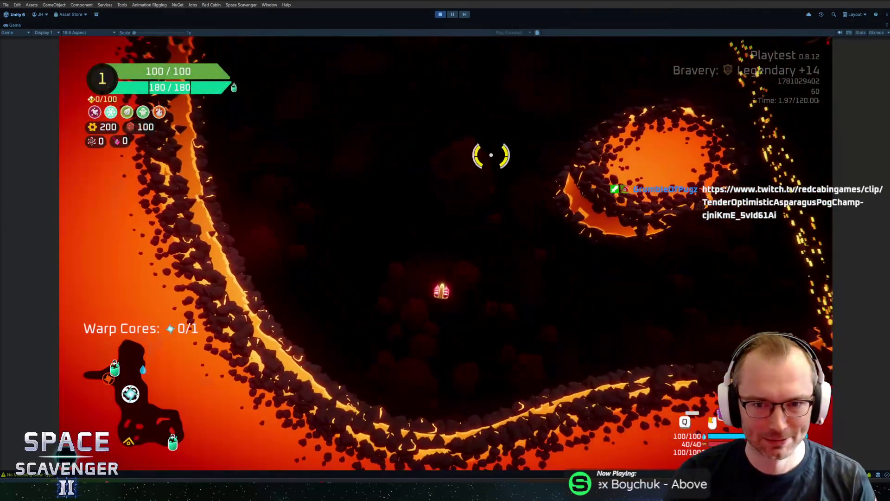
{"action": "key", "text": "grave"}
{"action": "key", "text": "grave"}
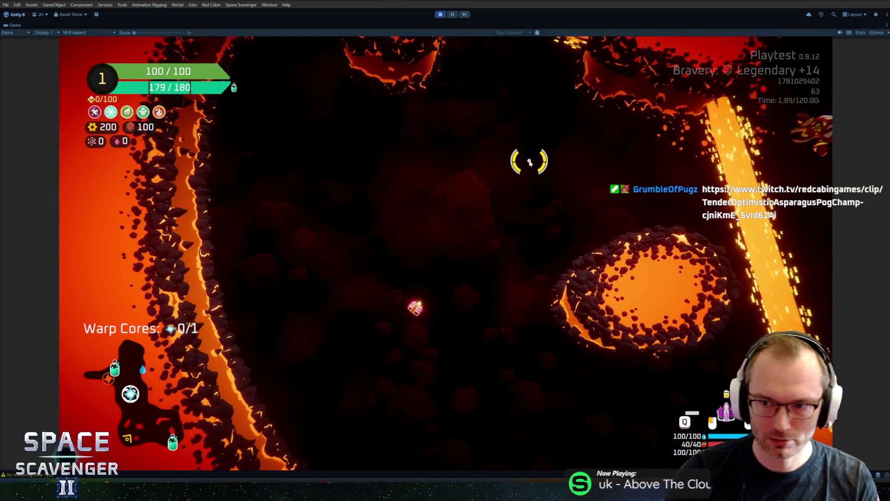
{"action": "left_click", "coordinate": [573, 219]}
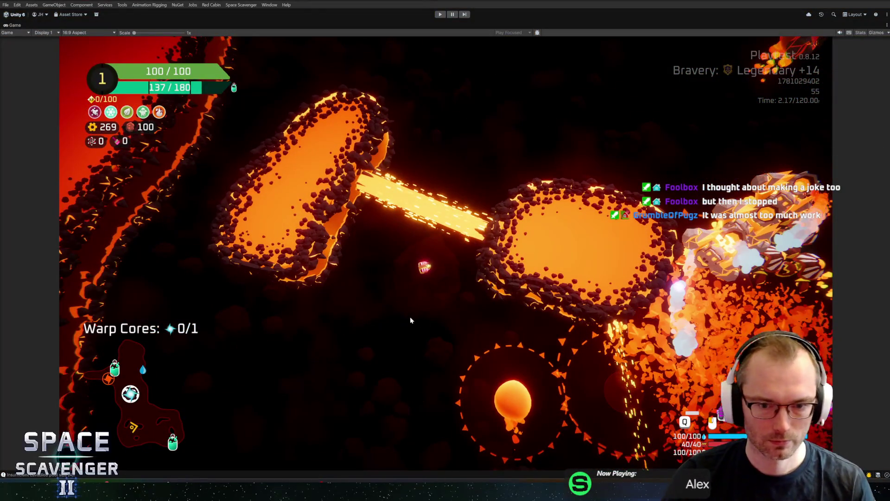
{"action": "key", "text": "ctrl+p"}
{"action": "left_click", "coordinate": [540, 405]}
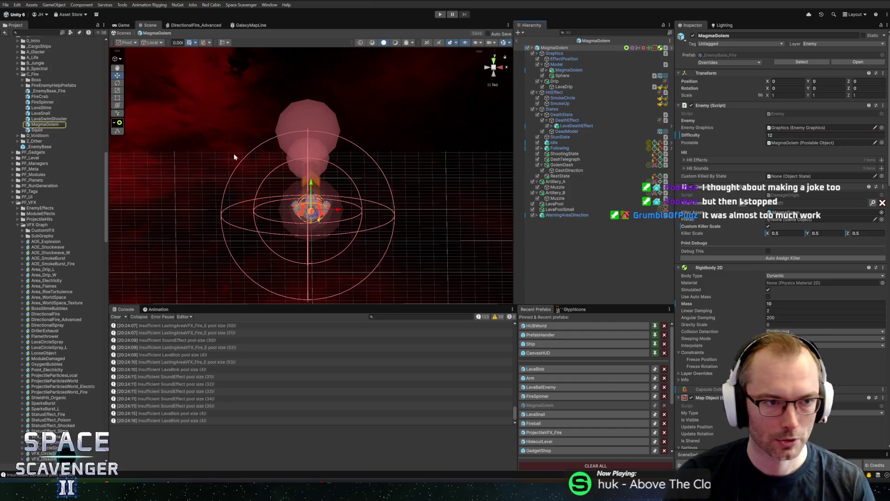
Open the Squid enemy prefab from the Project window
{"action": "double_click", "coordinate": [34, 130]}
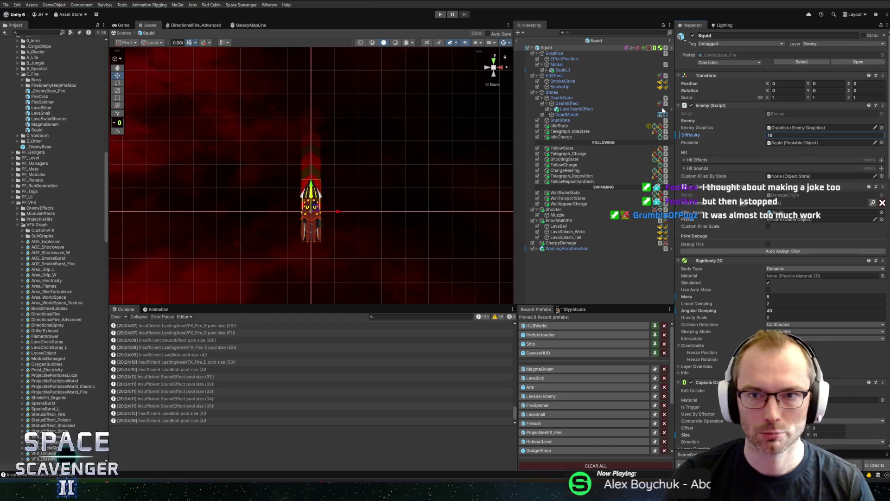
Return to the main scene, play the game in a maximized Game view, and fly through the level
{"action": "left_click", "coordinate": [519, 40]}
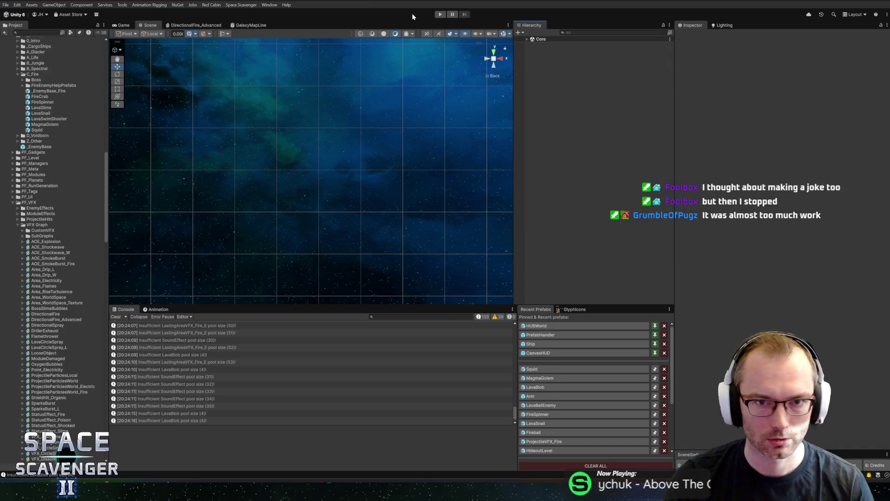
{"action": "left_click", "coordinate": [440, 15]}
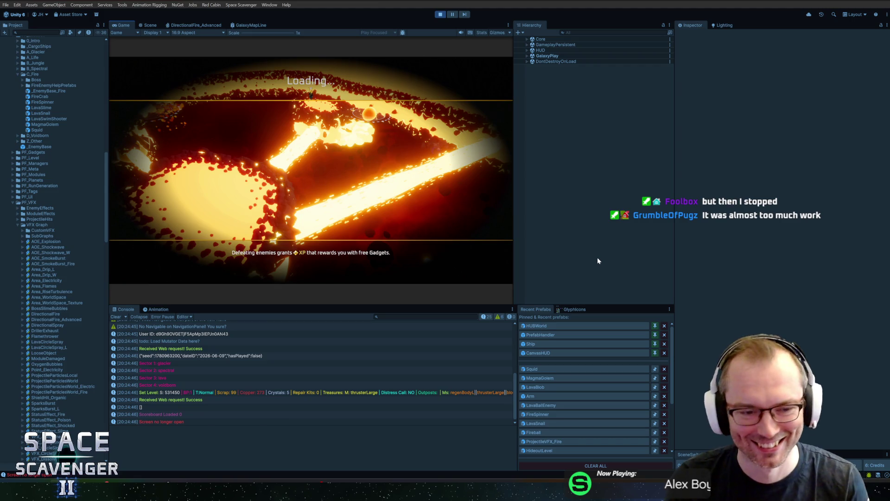
{"action": "double_click", "coordinate": [124, 26]}
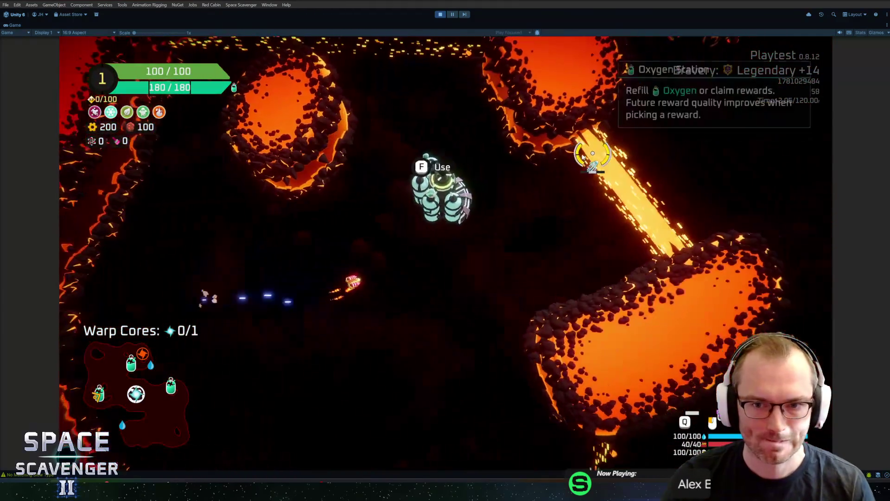
{"action": "key", "text": "w"}
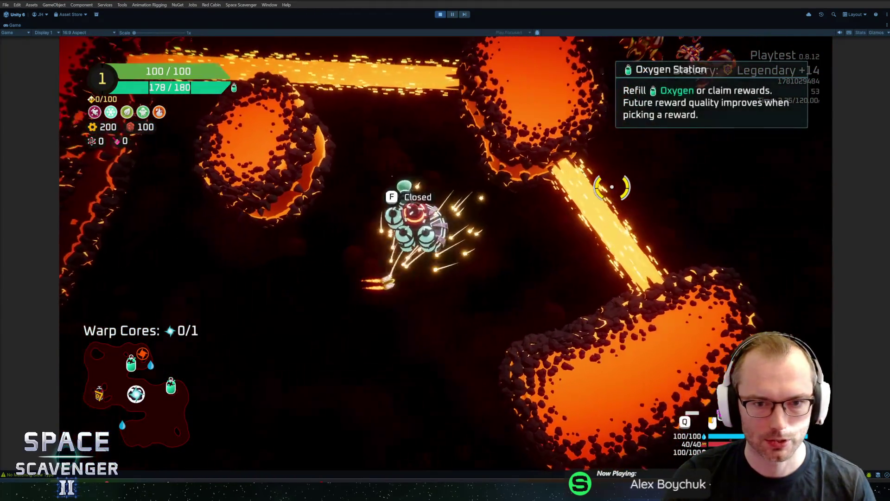
{"action": "key", "text": "w"}
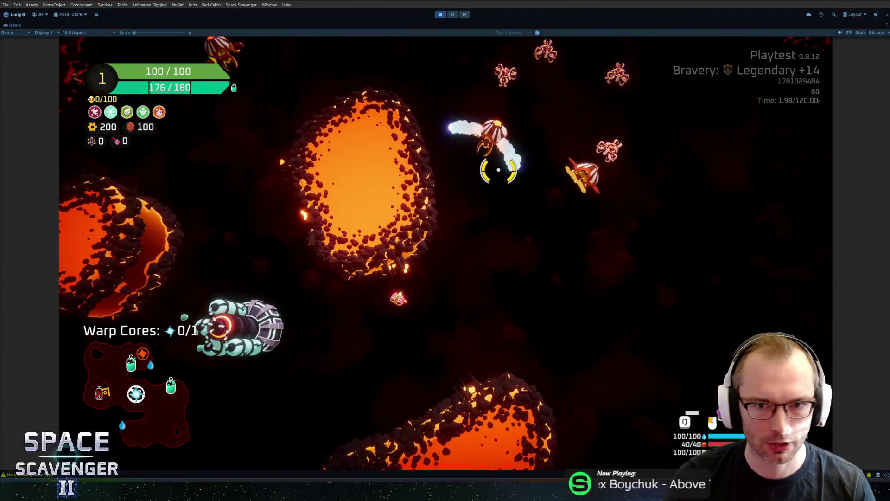
{"action": "key", "text": "w"}
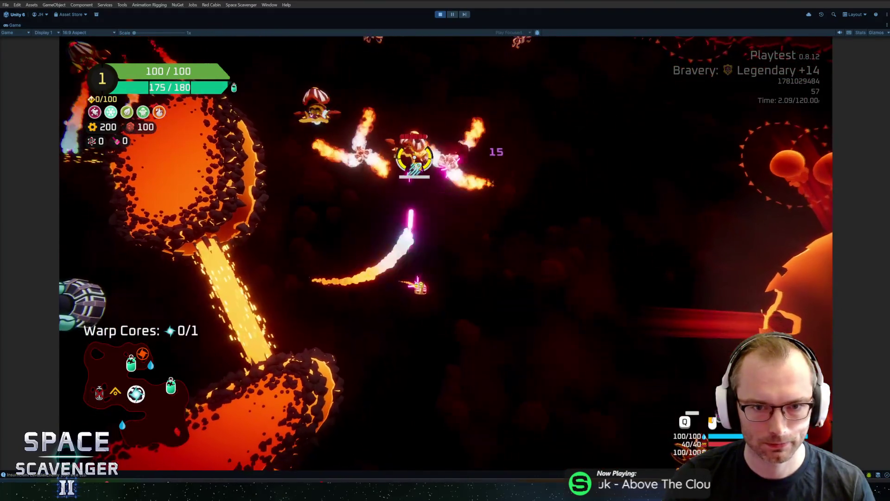
{"action": "key", "text": "w"}
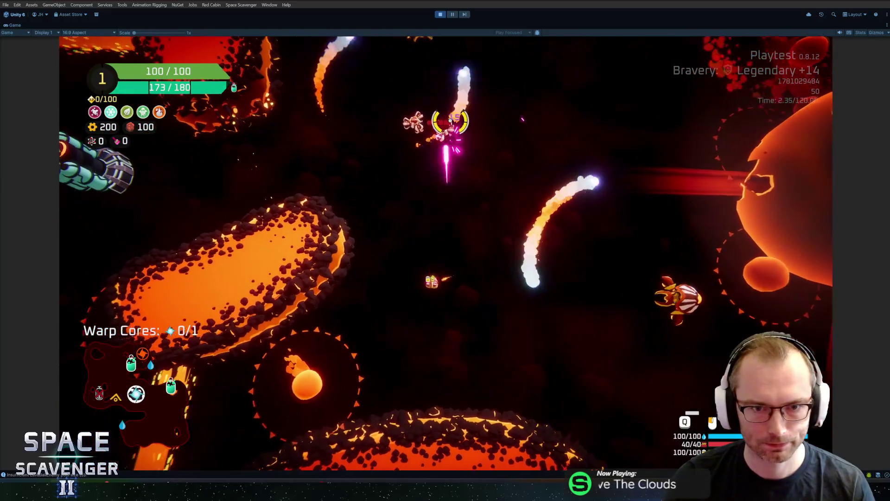
Spawn a LavaSpinner with 'spawn LavaSpinner', fight it across the level, then stop play mode
{"action": "type", "text": "spawn LavaSpinner"}
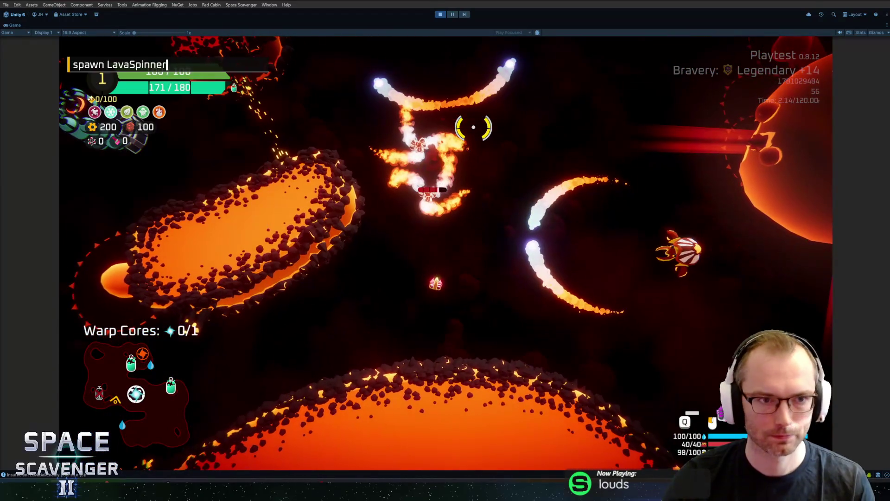
{"action": "key", "text": "Return"}
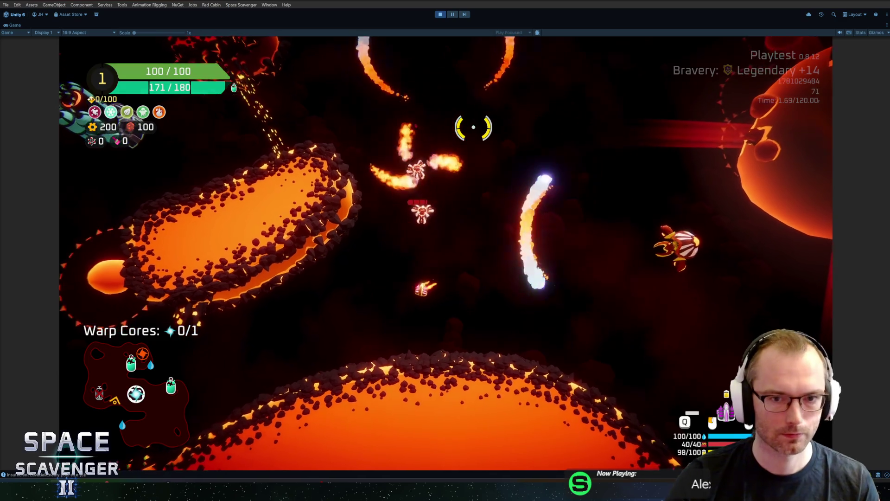
{"action": "key", "text": "d"}
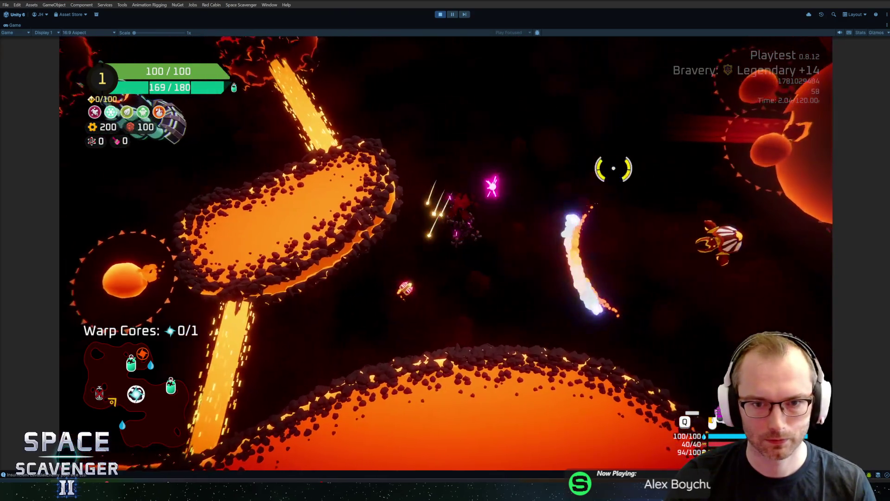
{"action": "key", "text": "w"}
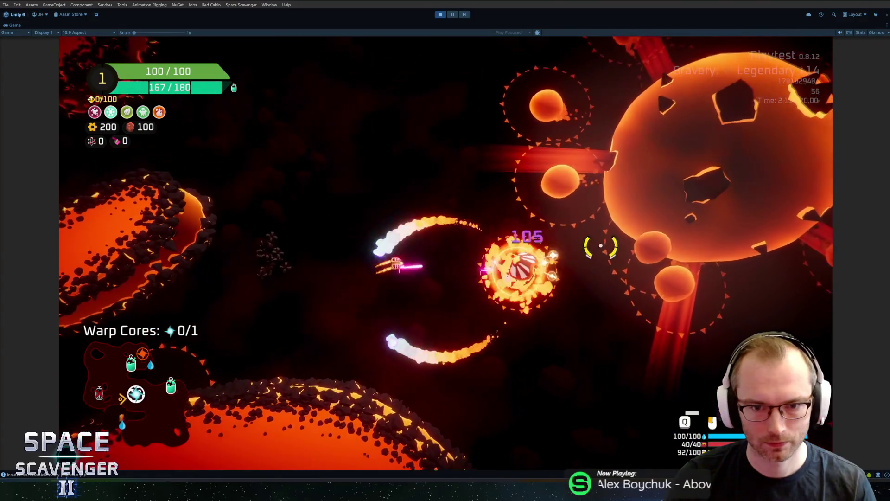
{"action": "key", "text": "d"}
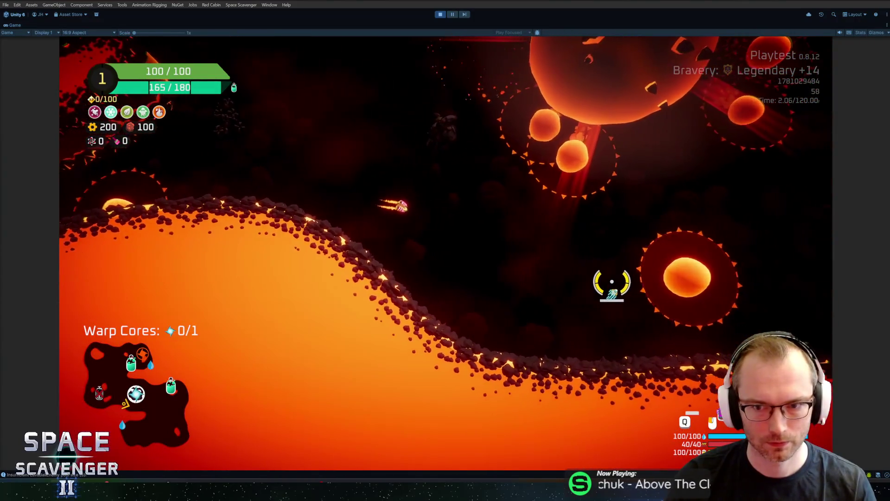
{"action": "key", "text": "d"}
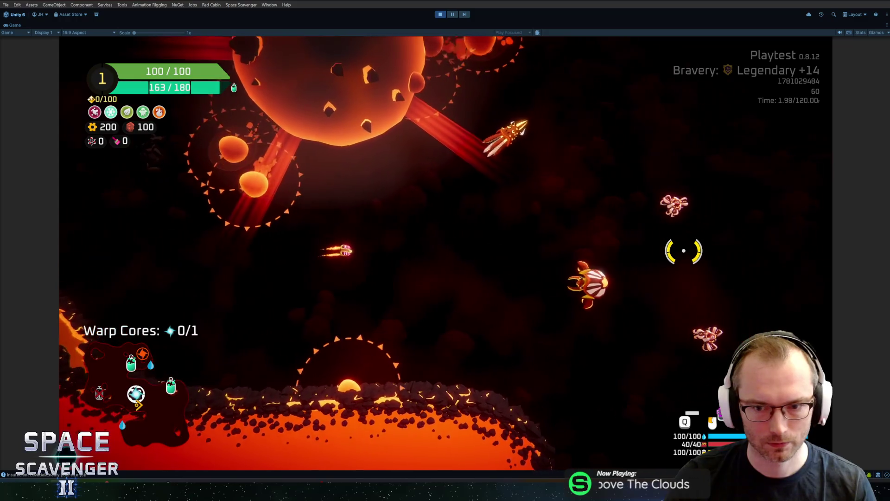
{"action": "key", "text": "s"}
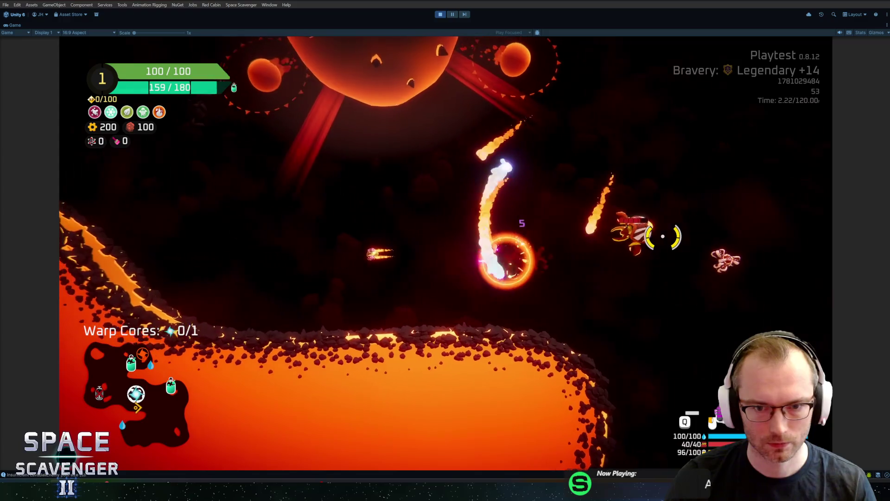
{"action": "key", "text": "ctrl+p"}
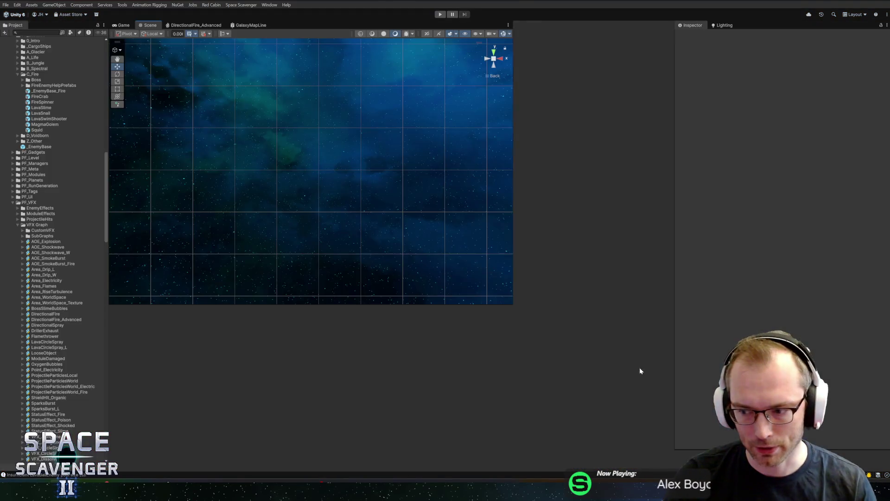
Open the Arm's ColorBFadeOverLife curve and drag its end key down so it fades after the peak
{"action": "left_click", "coordinate": [548, 389]}
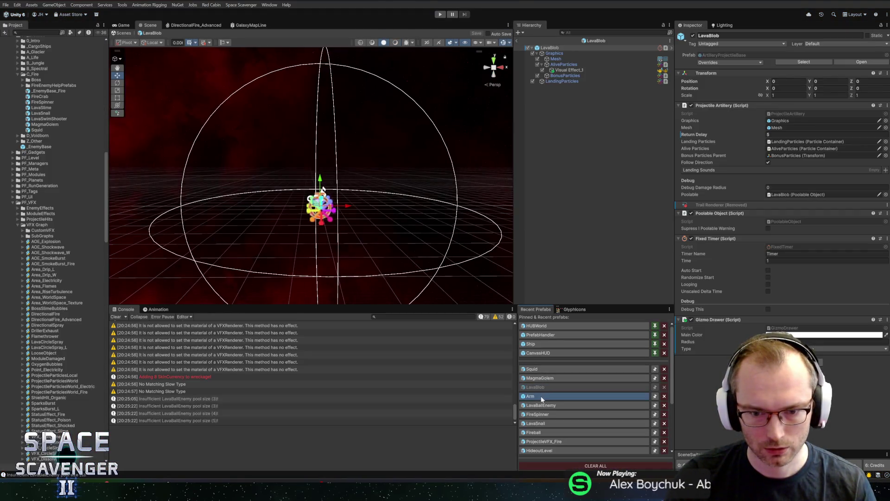
{"action": "left_click", "coordinate": [541, 396]}
{"action": "left_click", "coordinate": [555, 70]}
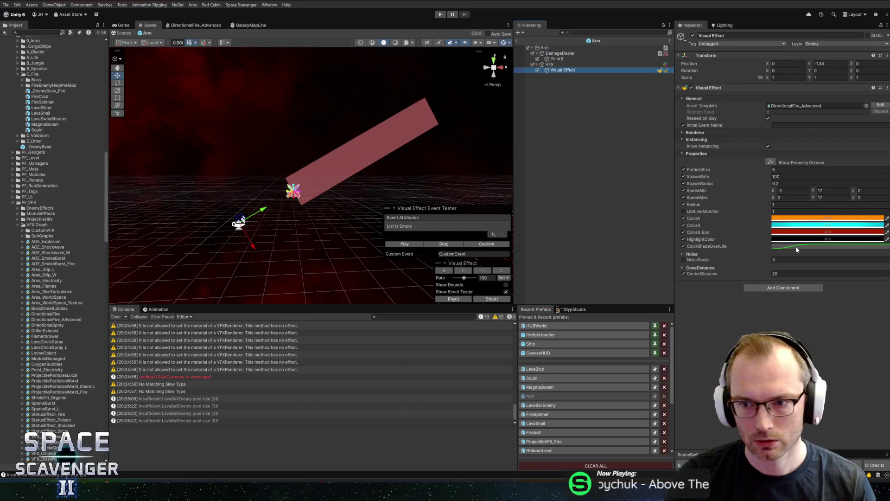
{"action": "left_click", "coordinate": [796, 246]}
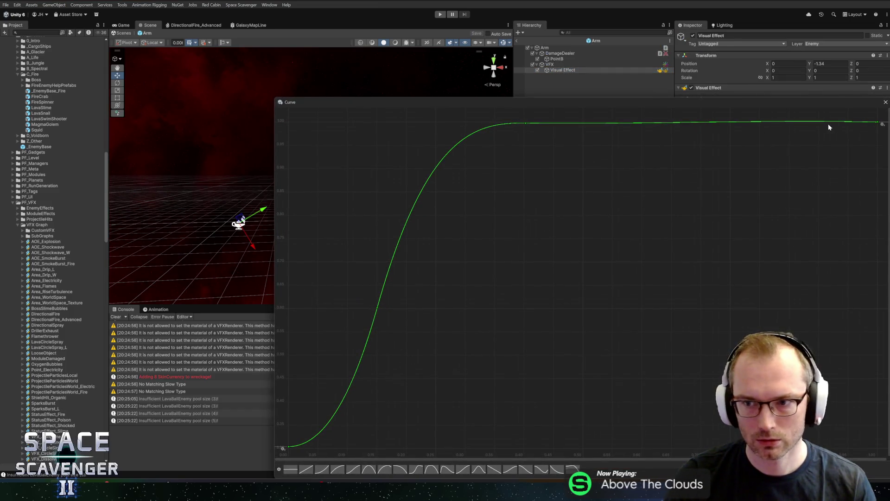
{"action": "left_click_drag", "start_coordinate": [878, 124], "coordinate": [878, 430]}
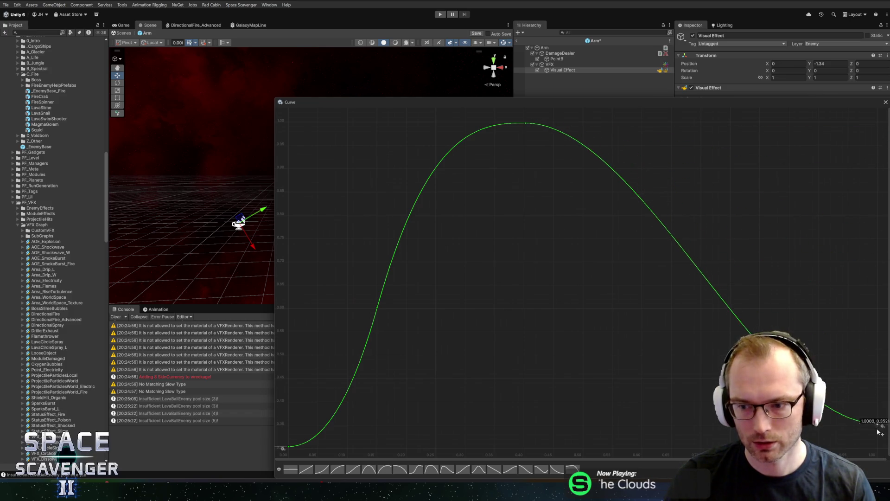
{"action": "scroll", "coordinate": [823, 373], "scroll_direction": "down", "scroll_amount": 2}
{"action": "scroll", "coordinate": [788, 260], "scroll_direction": "up", "scroll_amount": 2}
{"action": "scroll", "coordinate": [812, 250], "scroll_direction": "down", "scroll_amount": 3}
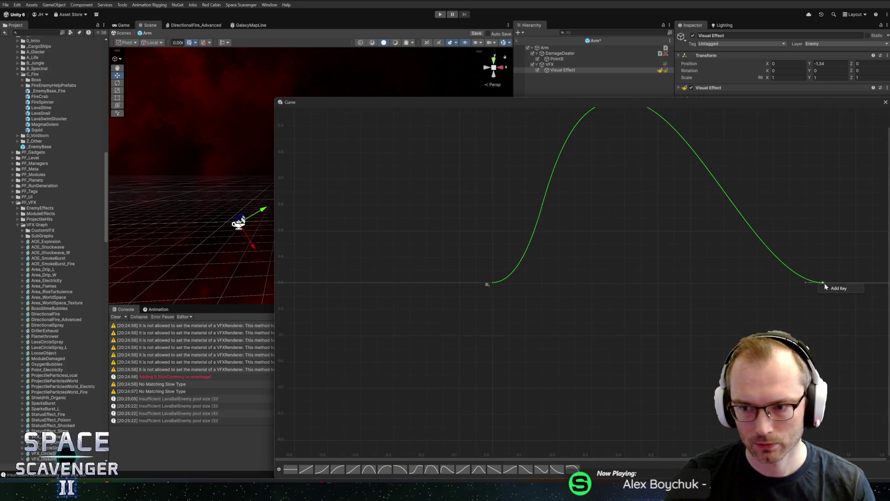
Set the curve's end key to exactly 0 and frame the whole curve
{"action": "right_click", "coordinate": [823, 281]}
{"action": "left_click", "coordinate": [849, 299]}
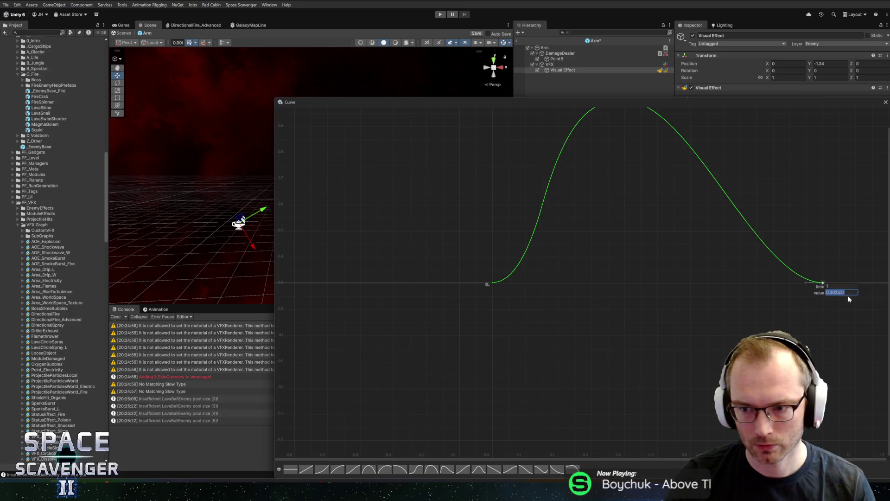
{"action": "type", "text": "0"}
{"action": "key", "text": "Return"}
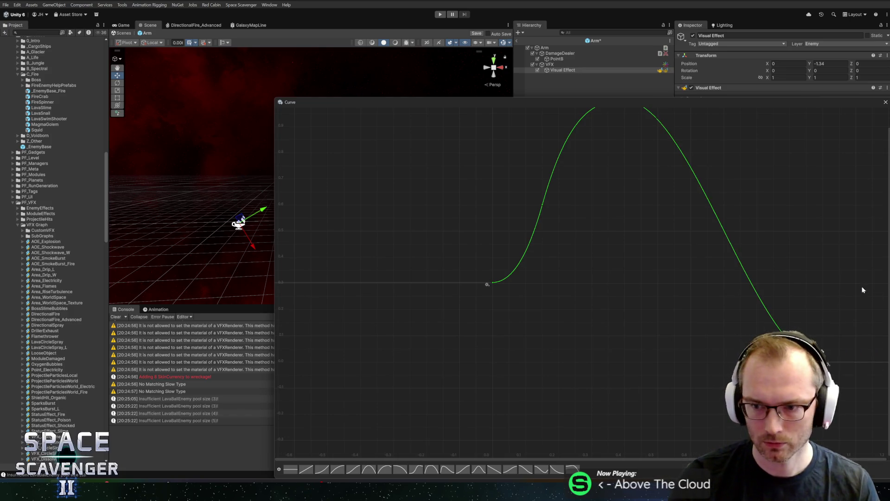
{"action": "key", "text": "f"}
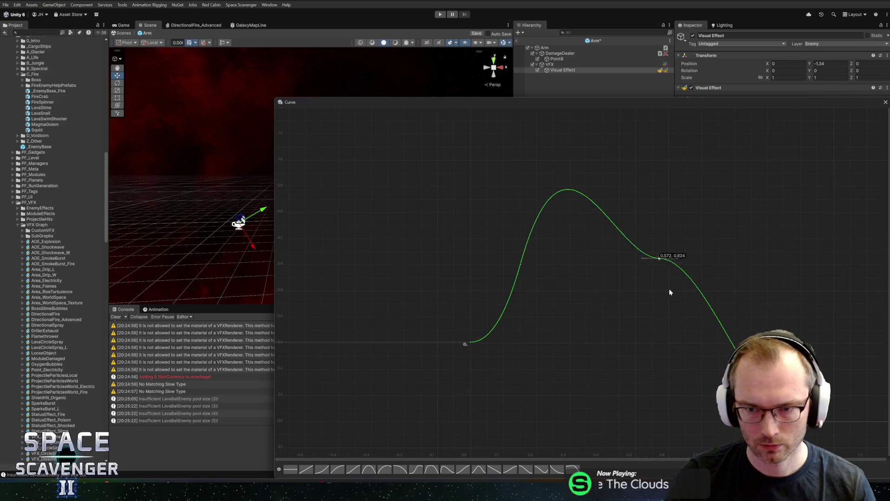
{"action": "left_click_drag", "start_coordinate": [712, 415], "coordinate": [717, 420]}
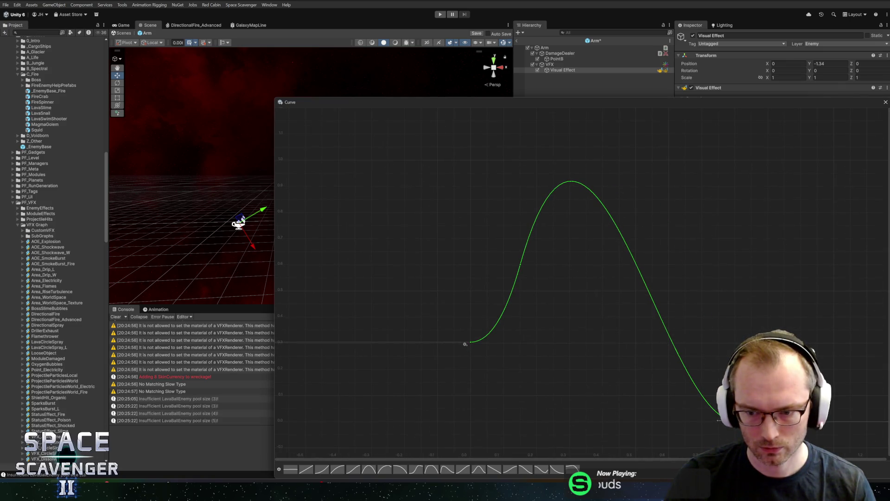
Set the start key to 1 and raise the middle keys into a level plateau near 1.0
{"action": "left_click", "coordinate": [472, 342]}
{"action": "right_click", "coordinate": [471, 343]}
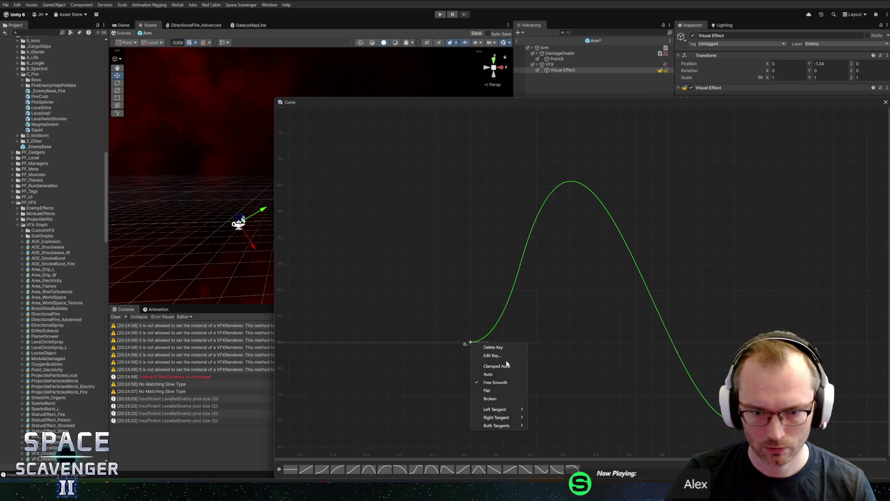
{"action": "left_click", "coordinate": [492, 355]}
{"action": "type", "text": "1"}
{"action": "key", "text": "Return"}
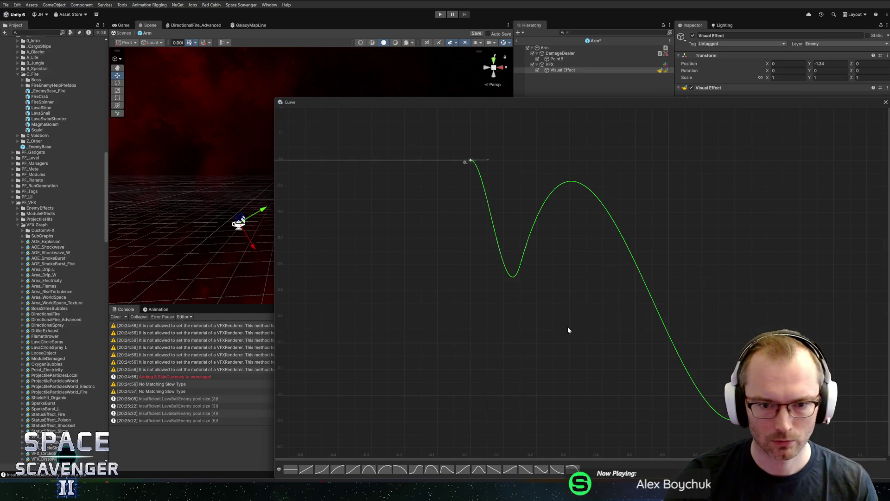
{"action": "mouse_move", "coordinate": [521, 266]}
{"action": "left_mouse_down"}
{"action": "mouse_move", "coordinate": [578, 139]}
{"action": "mouse_move", "coordinate": [601, 159]}
{"action": "mouse_move", "coordinate": [643, 162]}
{"action": "left_mouse_up"}
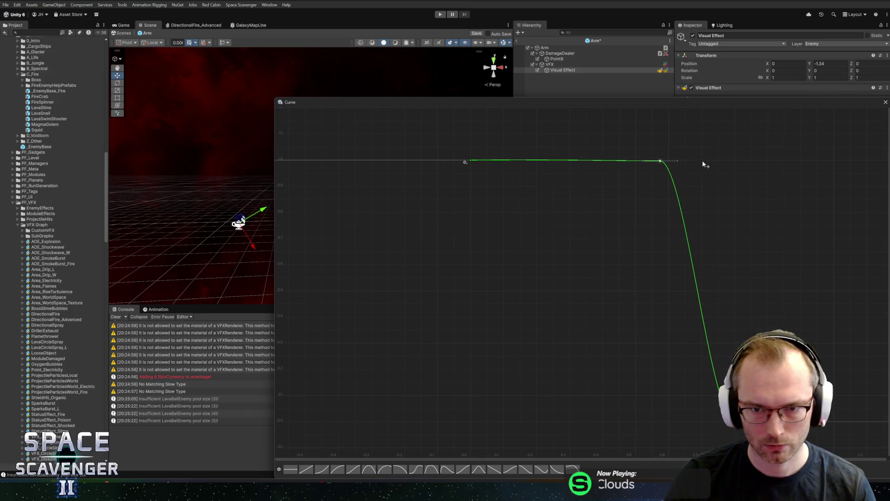
{"action": "left_click_drag", "start_coordinate": [660, 161], "coordinate": [661, 155]}
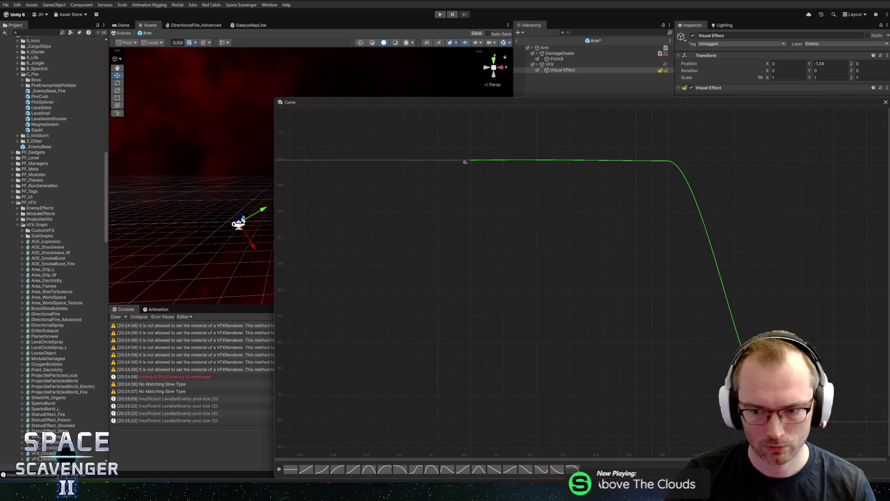
Save the Arm prefab and preview the fire effect's fade
{"action": "key", "text": "ctrl+s"}
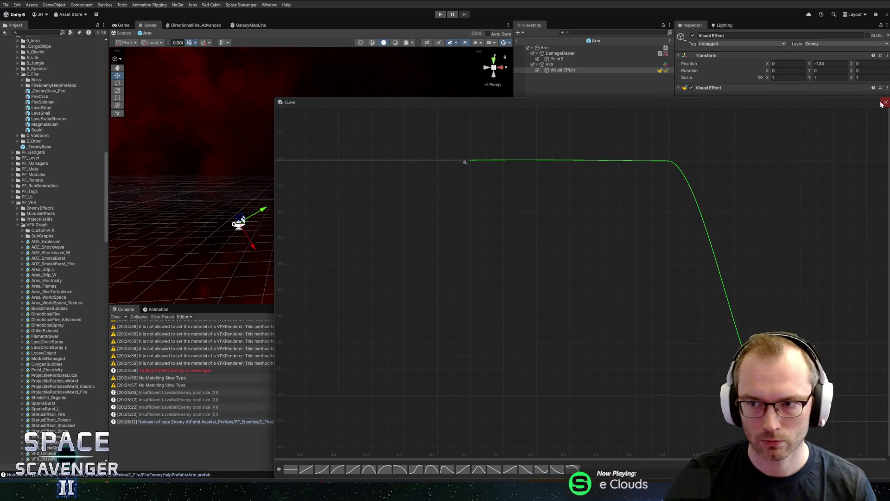
{"action": "left_click", "coordinate": [884, 103]}
{"action": "left_click", "coordinate": [407, 246]}
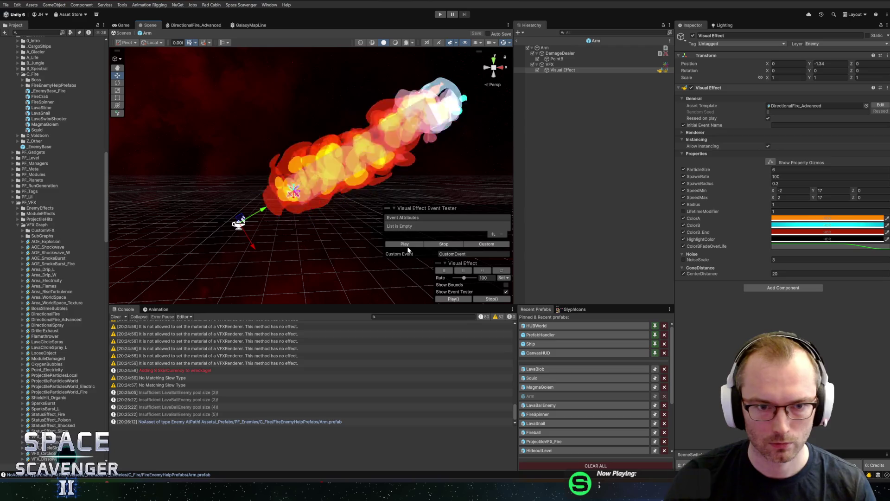
Drag the curve's top-right key left so the falloff starts around 0.37, then start playtesting
{"action": "left_click", "coordinate": [823, 246]}
{"action": "mouse_move", "coordinate": [639, 123]}
{"action": "left_mouse_down"}
{"action": "mouse_move", "coordinate": [496, 123]}
{"action": "mouse_move", "coordinate": [507, 124]}
{"action": "left_mouse_up"}
{"action": "left_click", "coordinate": [514, 37]}
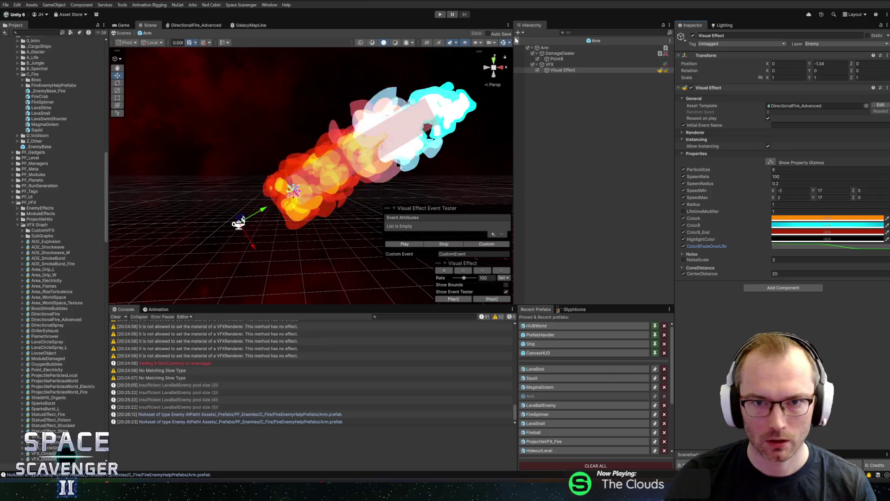
{"action": "left_click", "coordinate": [440, 14]}
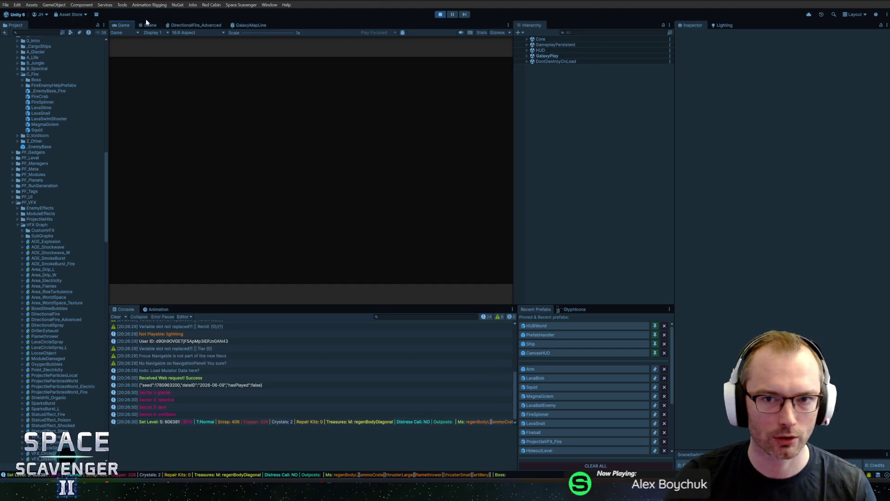
Fly and shoot at enemies in a maximized Game view, then stop play mode
{"action": "double_click", "coordinate": [121, 25]}
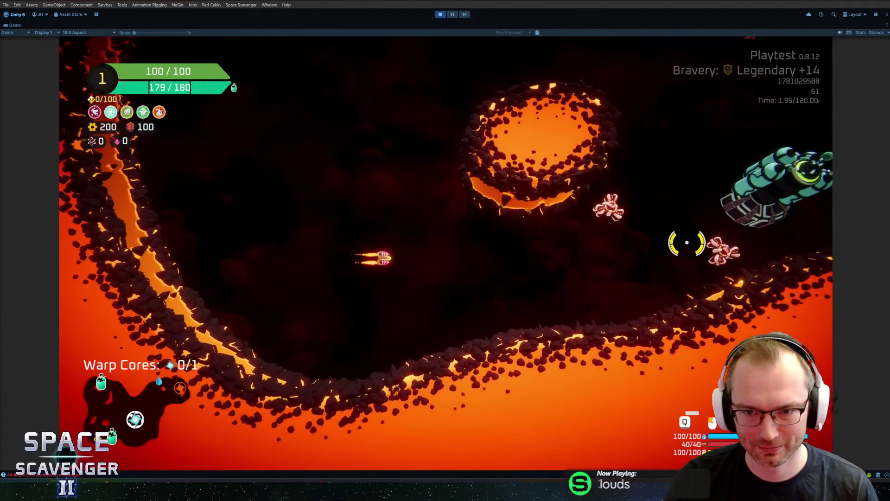
{"action": "mouse_move", "coordinate": [687, 242]}
{"action": "left_mouse_down"}
{"action": "mouse_move", "coordinate": [646, 205]}
{"action": "mouse_move", "coordinate": [611, 198]}
{"action": "mouse_move", "coordinate": [651, 249]}
{"action": "mouse_move", "coordinate": [655, 293]}
{"action": "mouse_move", "coordinate": [671, 277]}
{"action": "mouse_move", "coordinate": [533, 327]}
{"action": "mouse_move", "coordinate": [495, 352]}
{"action": "mouse_move", "coordinate": [465, 330]}
{"action": "mouse_move", "coordinate": [389, 320]}
{"action": "mouse_move", "coordinate": [405, 363]}
{"action": "mouse_move", "coordinate": [397, 377]}
{"action": "mouse_move", "coordinate": [513, 317]}
{"action": "mouse_move", "coordinate": [683, 255]}
{"action": "mouse_move", "coordinate": [679, 212]}
{"action": "mouse_move", "coordinate": [658, 189]}
{"action": "mouse_move", "coordinate": [555, 159]}
{"action": "mouse_move", "coordinate": [533, 169]}
{"action": "mouse_move", "coordinate": [404, 149]}
{"action": "mouse_move", "coordinate": [533, 75]}
{"action": "mouse_move", "coordinate": [573, 153]}
{"action": "mouse_move", "coordinate": [591, 252]}
{"action": "mouse_move", "coordinate": [618, 260]}
{"action": "mouse_move", "coordinate": [572, 343]}
{"action": "mouse_move", "coordinate": [582, 168]}
{"action": "mouse_move", "coordinate": [536, 115]}
{"action": "mouse_move", "coordinate": [553, 95]}
{"action": "left_mouse_up"}
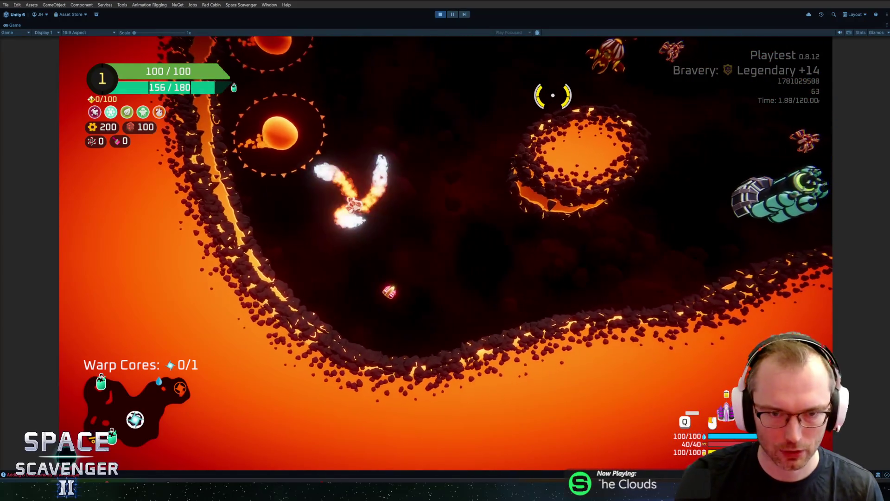
{"action": "key", "text": "ctrl+p"}
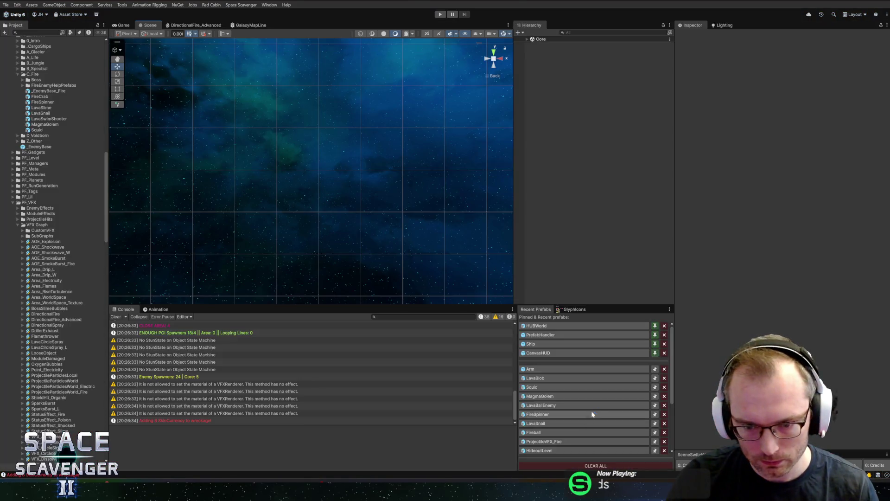
On the Arm prefab's Visual Effect, set the ColorBFadeOverLife curve's first key to value 0
{"action": "left_click", "coordinate": [543, 369]}
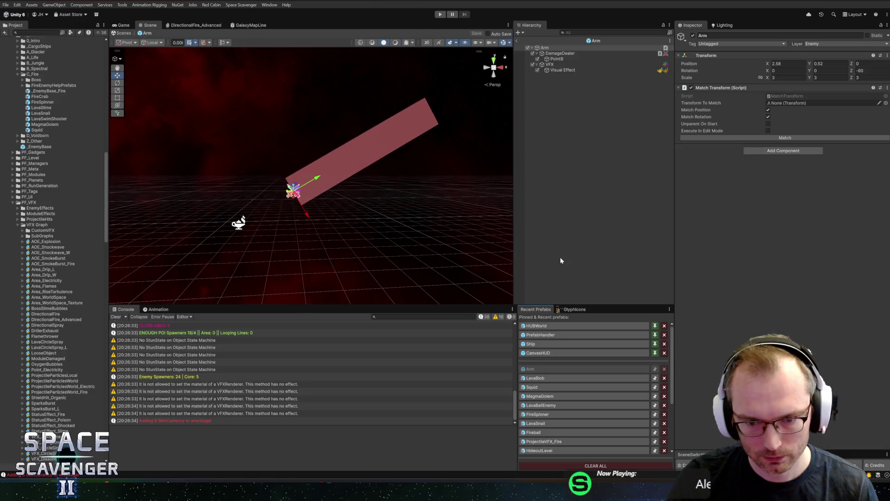
{"action": "left_click", "coordinate": [567, 70]}
{"action": "left_click", "coordinate": [828, 245]}
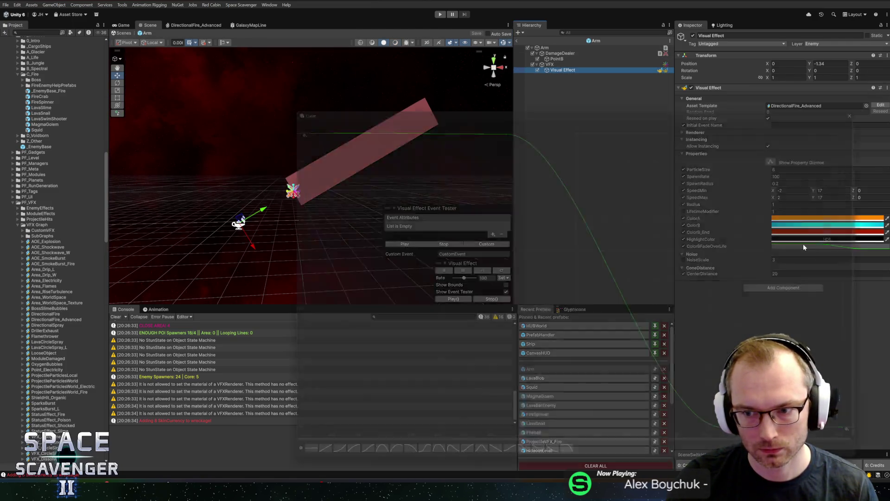
{"action": "right_click", "coordinate": [290, 122]}
{"action": "left_click", "coordinate": [333, 135]}
{"action": "type", "text": "0"}
{"action": "key", "text": "Return"}
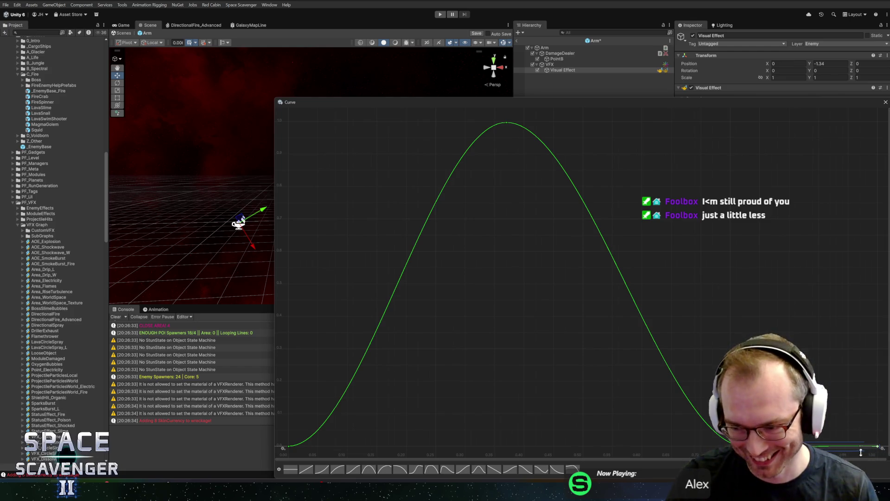
Raise the curve's last key to about 1, drop the peak key near zero, and preview the effect
{"action": "left_click_drag", "start_coordinate": [834, 447], "coordinate": [838, 123]}
{"action": "left_click_drag", "start_coordinate": [476, 114], "coordinate": [567, 147]}
{"action": "mouse_move", "coordinate": [506, 123]}
{"action": "left_mouse_down"}
{"action": "mouse_move", "coordinate": [514, 262]}
{"action": "mouse_move", "coordinate": [485, 394]}
{"action": "left_mouse_up"}
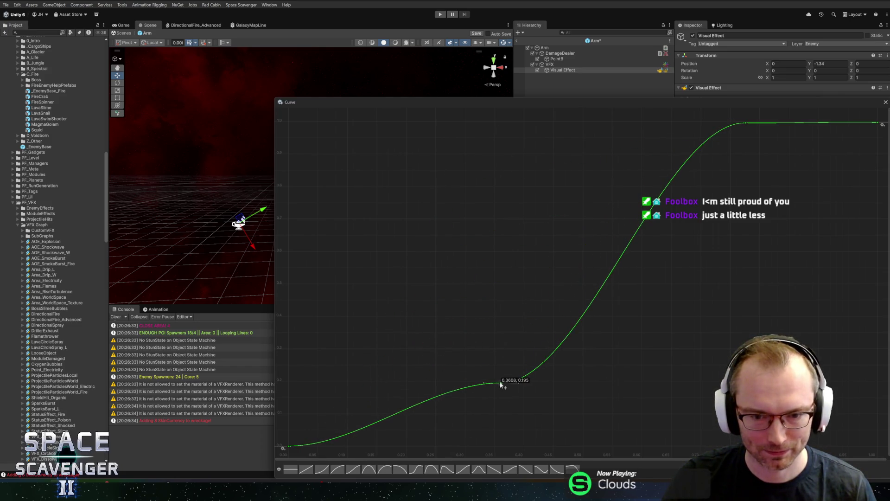
{"action": "left_click_drag", "start_coordinate": [477, 426], "coordinate": [492, 446]}
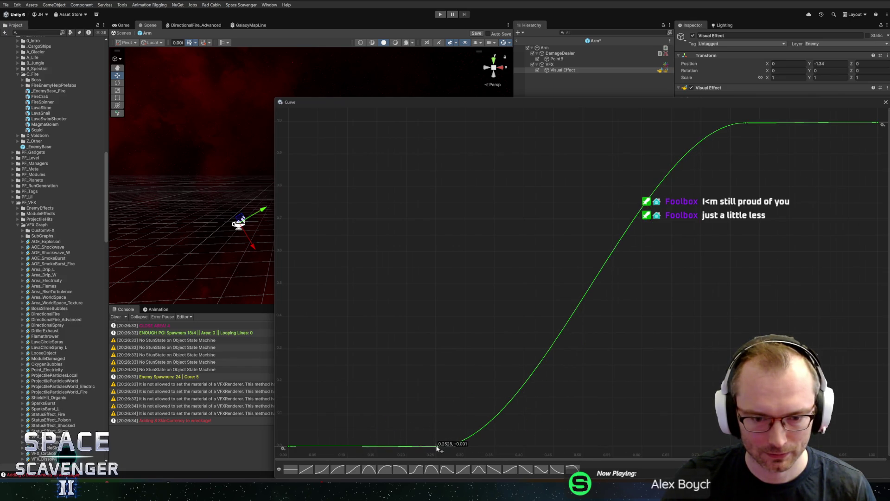
{"action": "left_click", "coordinate": [886, 102]}
{"action": "left_click", "coordinate": [402, 243]}
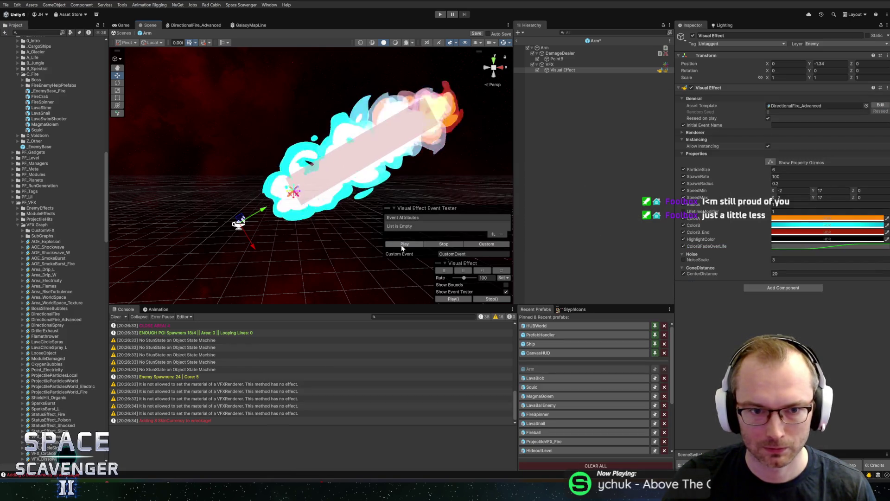
Nudge the fade curve's first key slightly earlier and confirm its exact time and value
{"action": "left_click", "coordinate": [815, 246]}
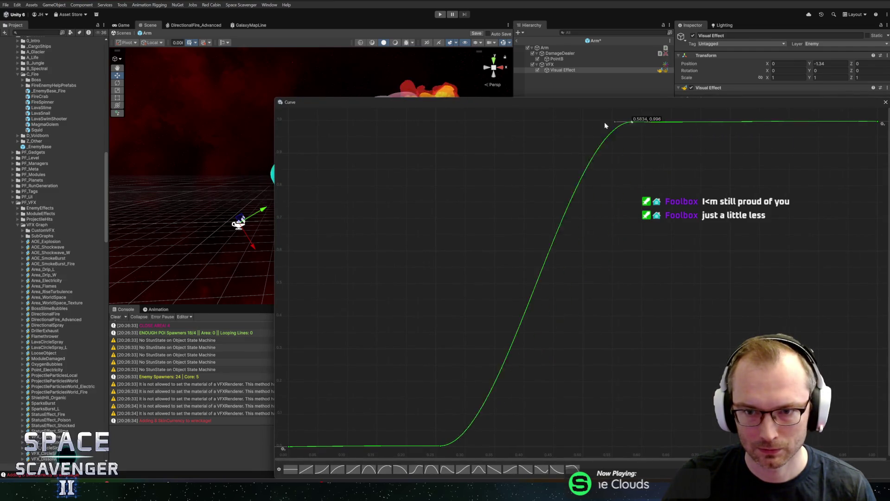
{"action": "left_click", "coordinate": [441, 446]}
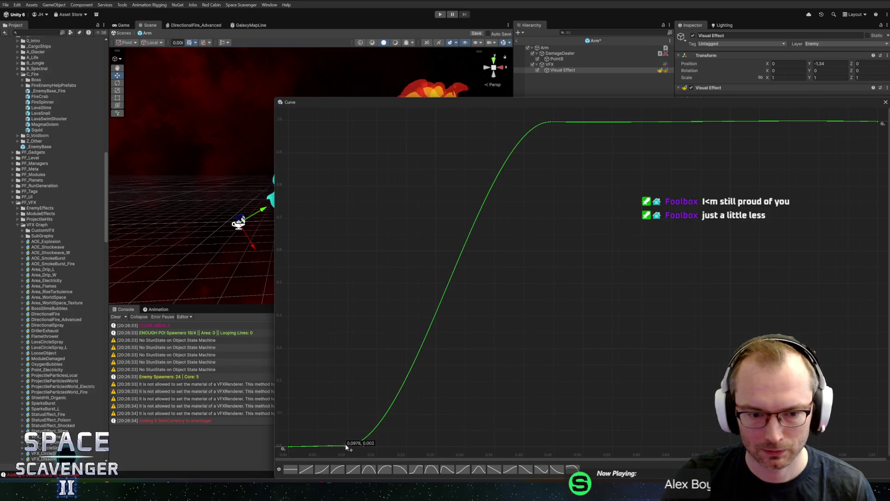
{"action": "left_click", "coordinate": [886, 101]}
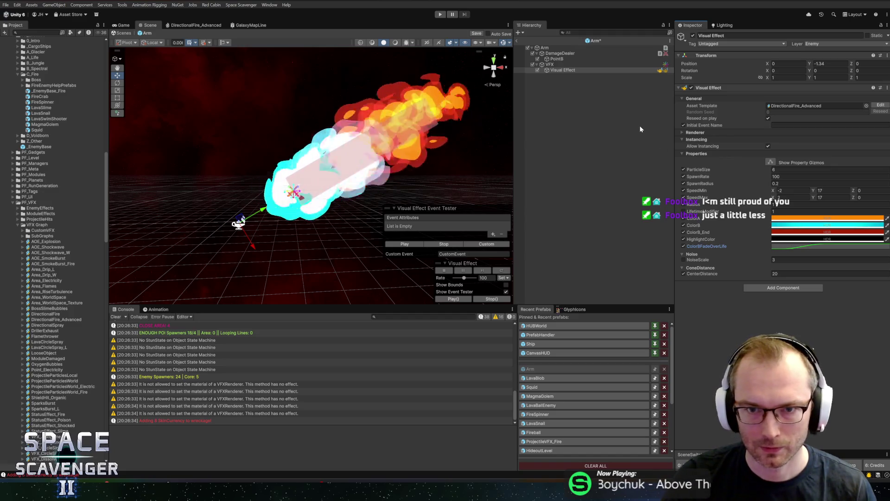
{"action": "left_click", "coordinate": [794, 246]}
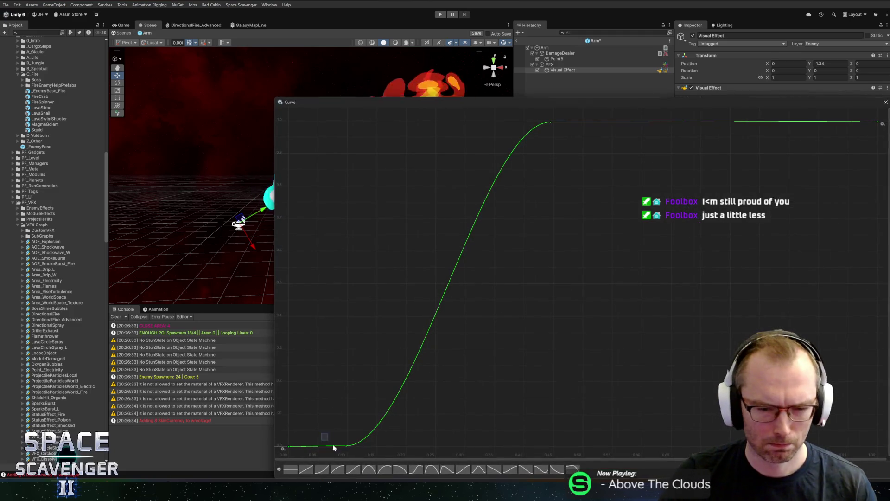
{"action": "left_click_drag", "start_coordinate": [296, 448], "coordinate": [294, 449]}
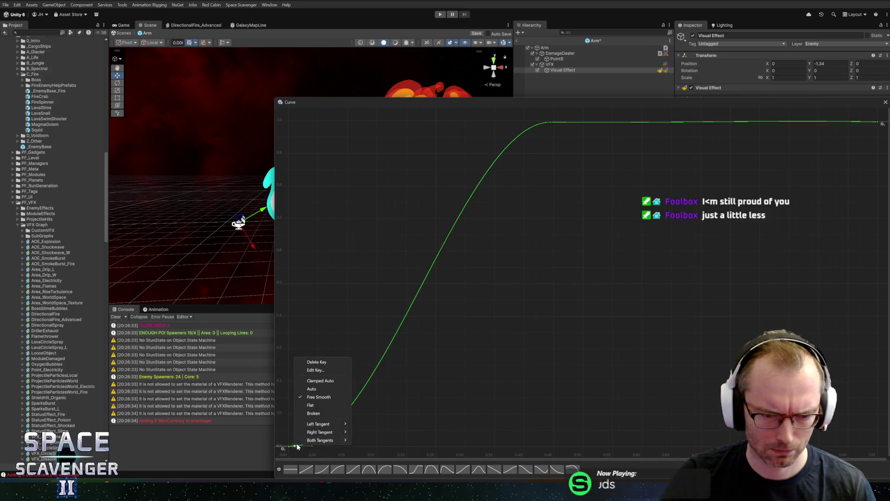
{"action": "left_click", "coordinate": [319, 371]}
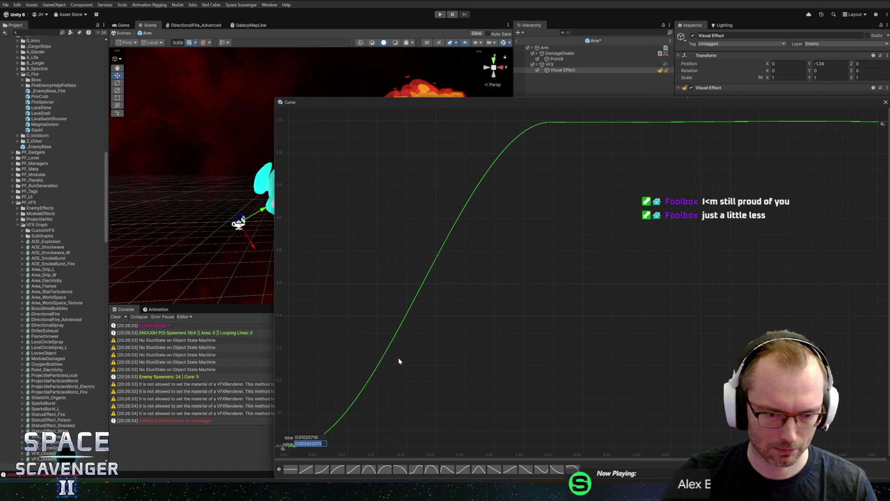
{"action": "key", "text": "Return"}
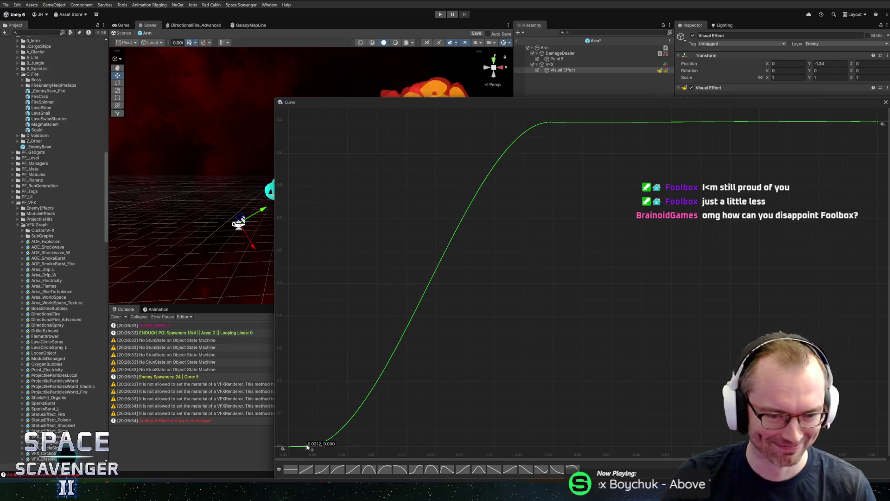
{"action": "left_click", "coordinate": [886, 103]}
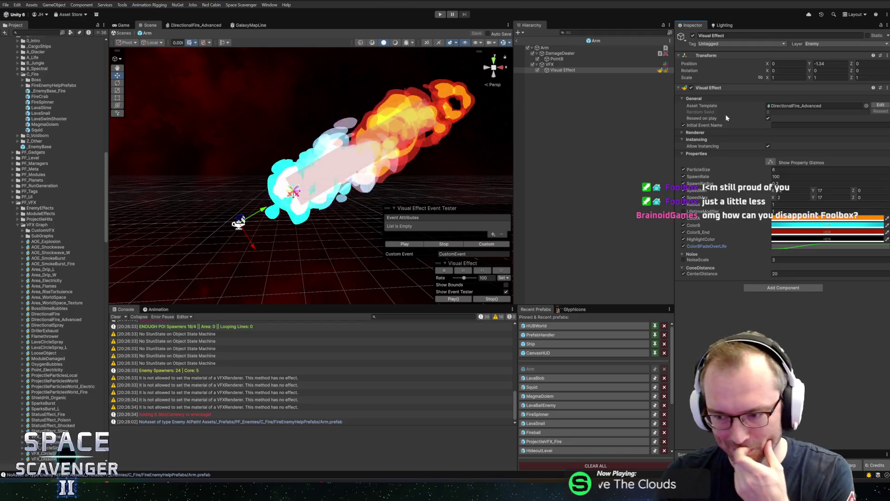
Save the Arm prefab, move the top key earlier for a steeper ramp, and preview it
{"action": "left_click", "coordinate": [798, 246]}
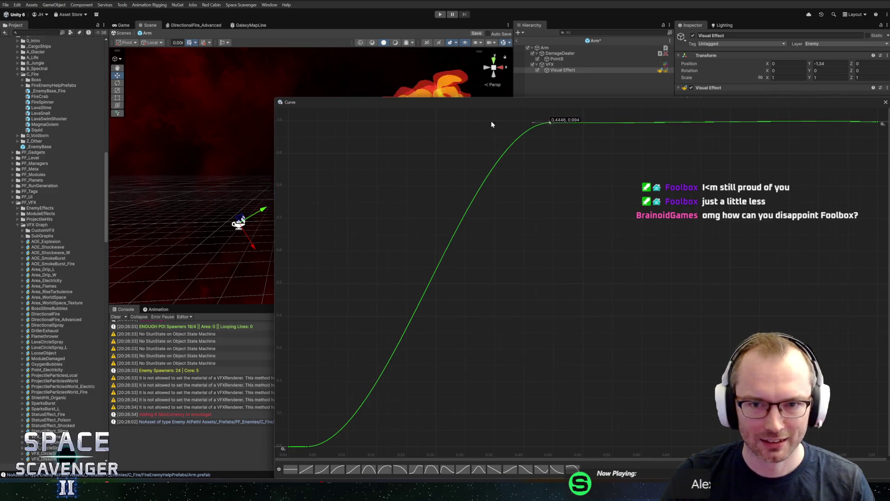
{"action": "key", "text": "ctrl+s"}
{"action": "left_click_drag", "start_coordinate": [550, 121], "coordinate": [476, 125]}
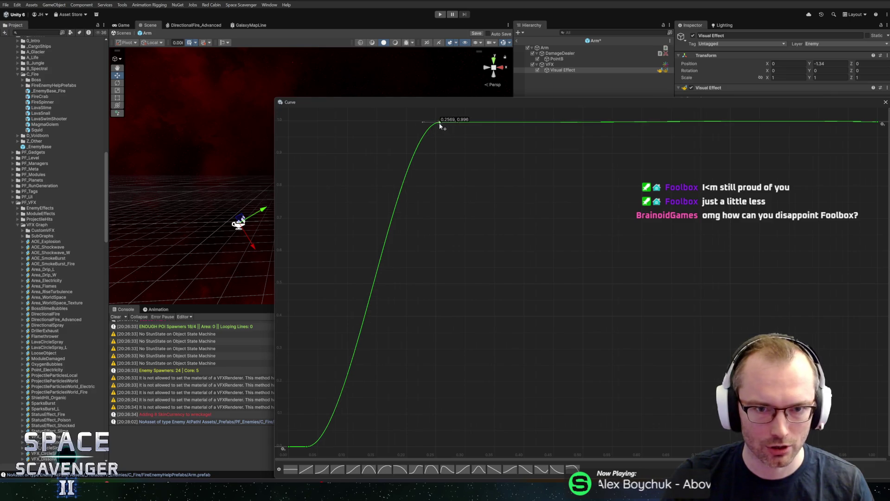
{"action": "left_click", "coordinate": [884, 100]}
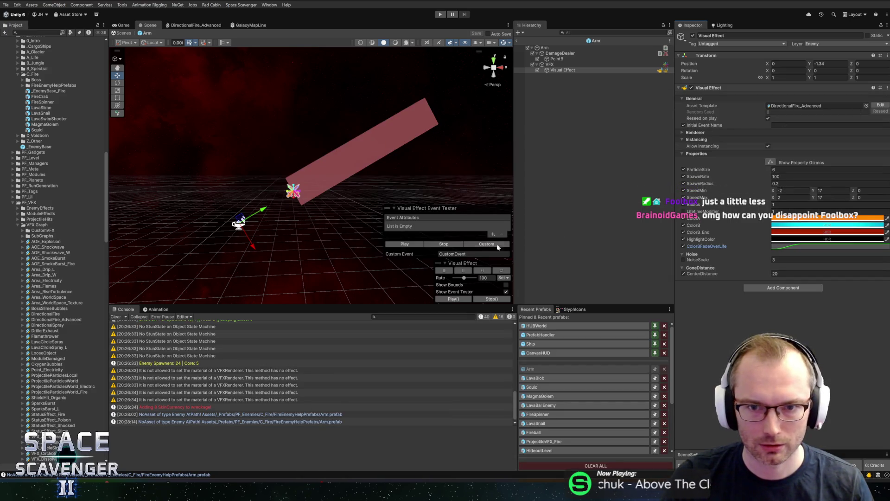
{"action": "left_click", "coordinate": [408, 245]}
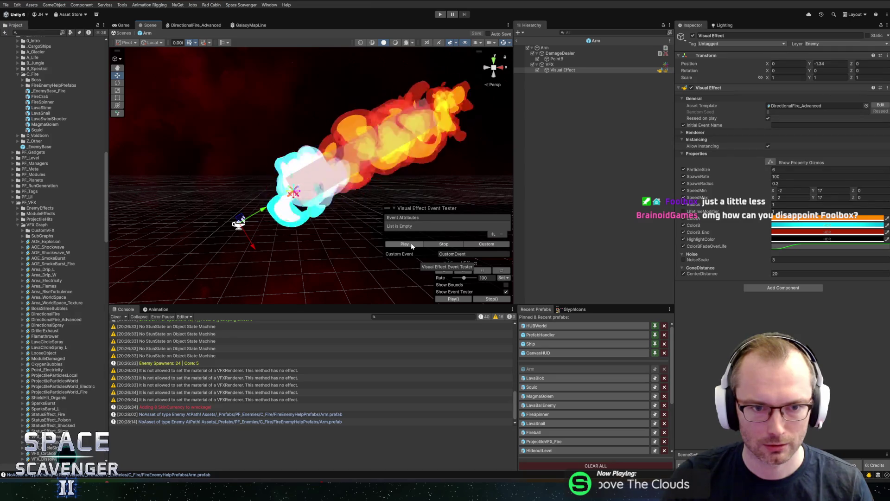
Set the top curve key to value 1 at time 0.3, then exit the Arm prefab
{"action": "left_click", "coordinate": [779, 246]}
{"action": "right_click", "coordinate": [438, 122]}
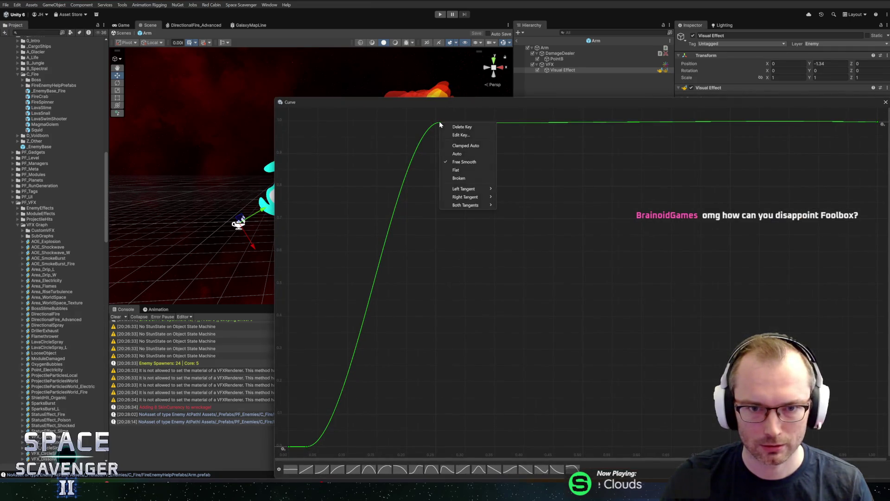
{"action": "left_click", "coordinate": [463, 135]}
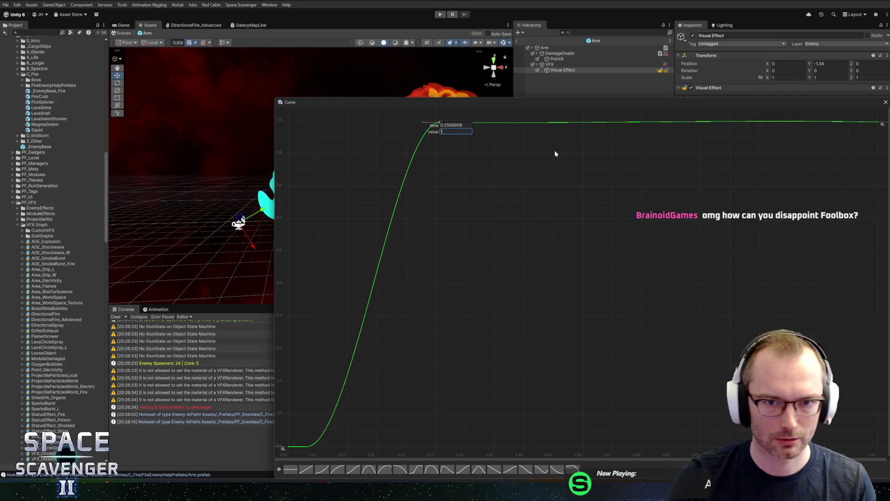
{"action": "type", "text": "1"}
{"action": "key", "text": "Tab"}
{"action": "type", "text": "0.3"}
{"action": "key", "text": "Return"}
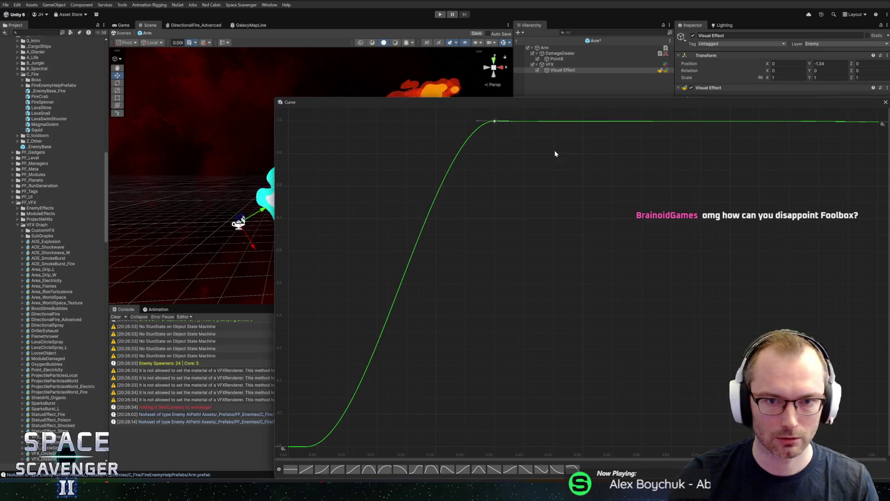
{"action": "key", "text": "Escape"}
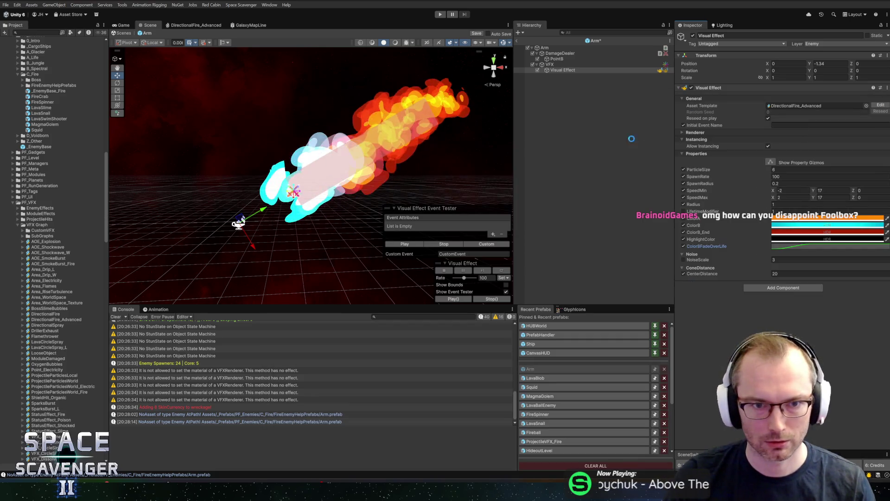
{"action": "left_click", "coordinate": [517, 40]}
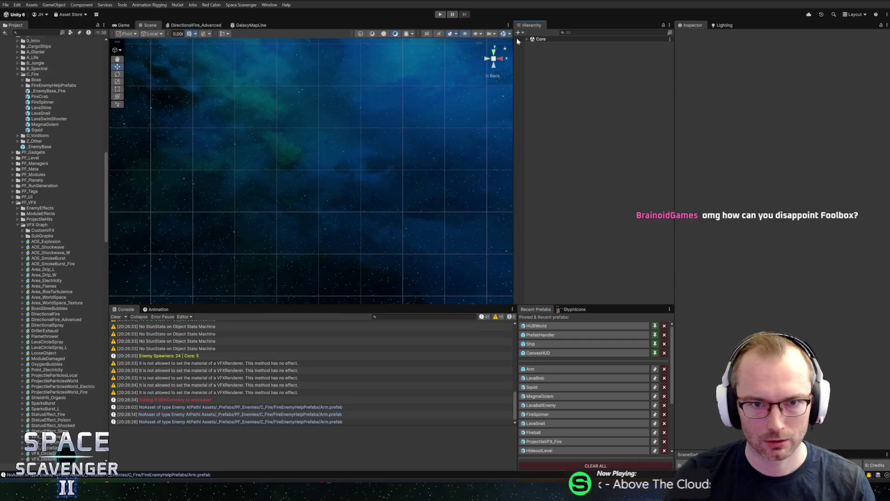
Playtest the lava level with a FireSpinner spawned and the damage multiplier command rerun, then stop
{"action": "left_click", "coordinate": [439, 15]}
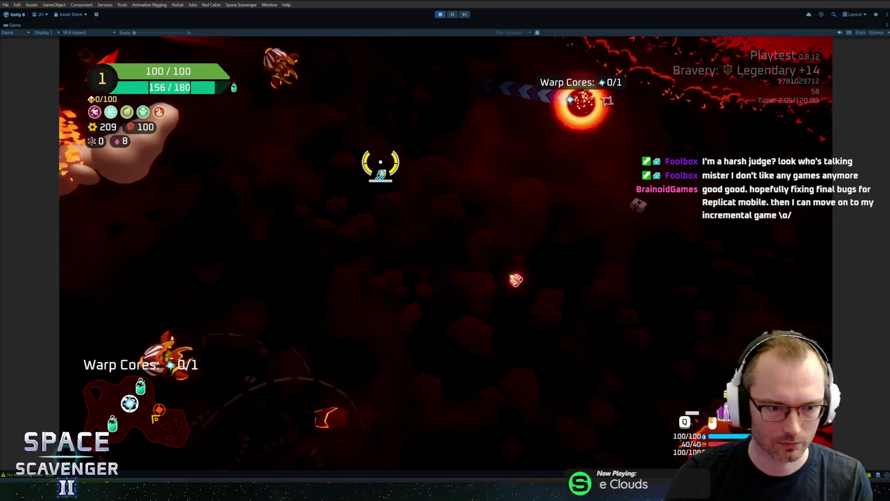
{"action": "key", "text": "grave"}
{"action": "type", "text": "spawn firesp"}
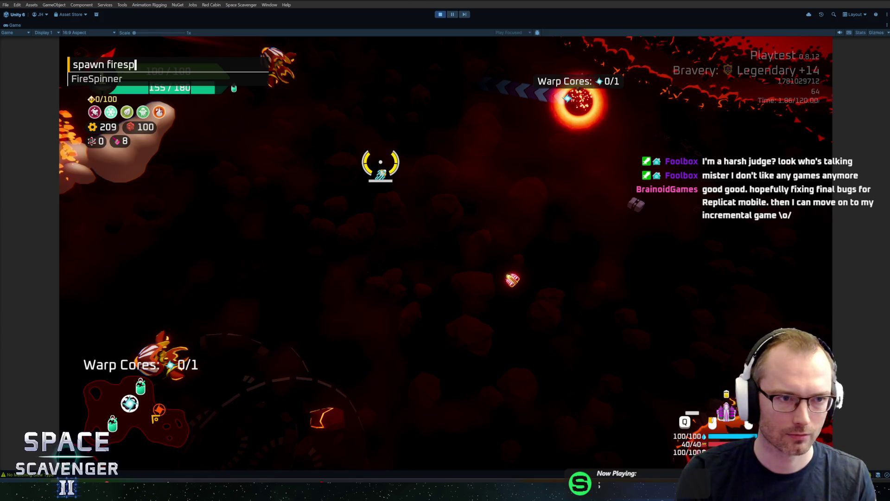
{"action": "key", "text": "Return"}
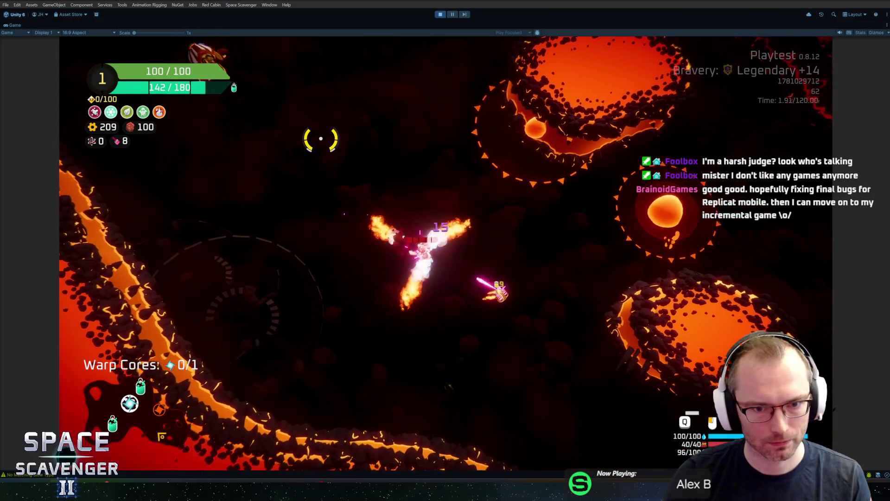
{"action": "key", "text": "grave"}
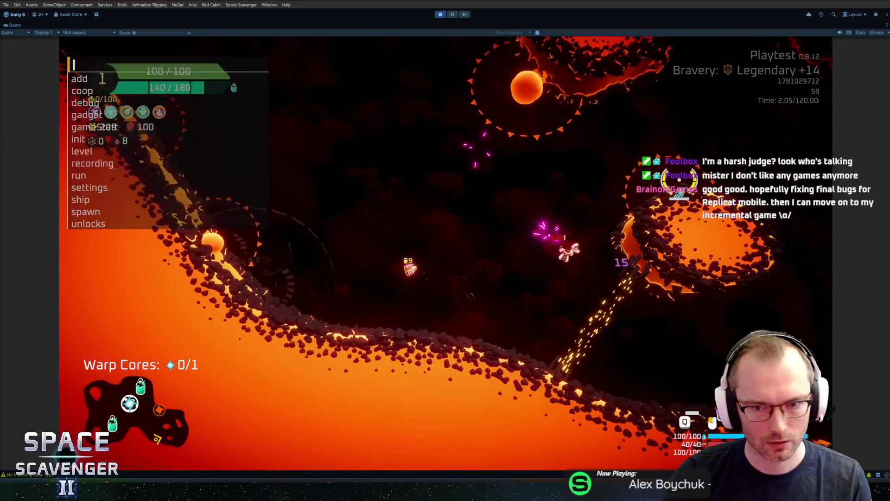
{"action": "key", "text": "Up"}
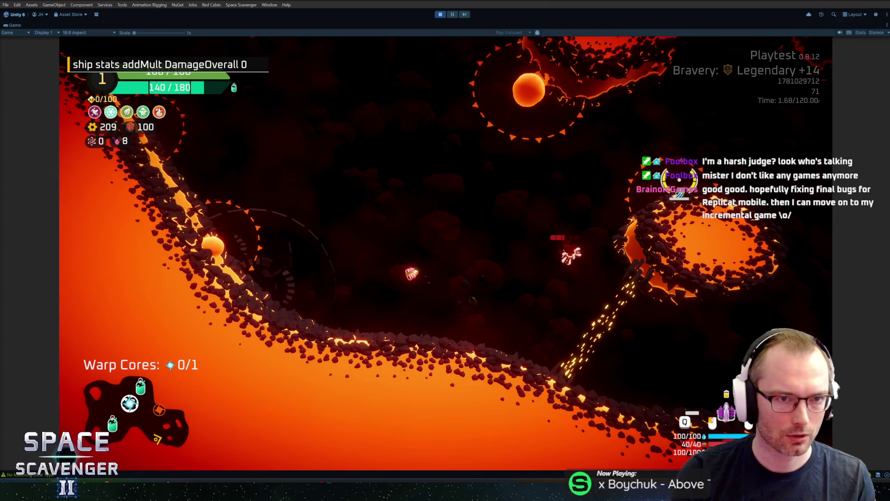
{"action": "key", "text": "Return"}
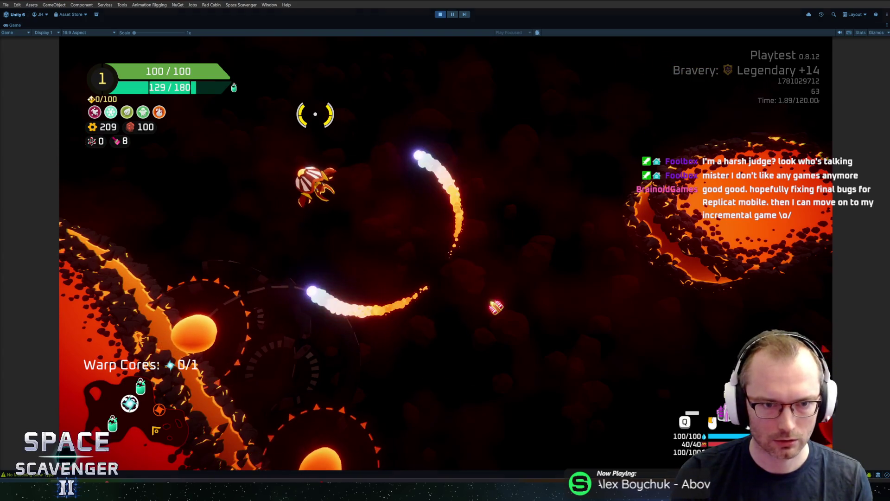
{"action": "key", "text": "ctrl+p"}
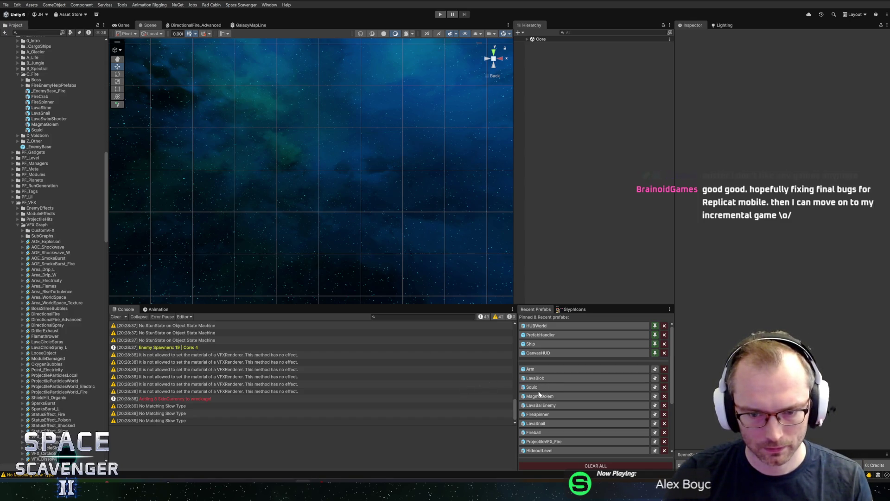
Open the LavaBallEnemy Visual Effect's colour gradient and start editing a key's colour
{"action": "left_click", "coordinate": [531, 406]}
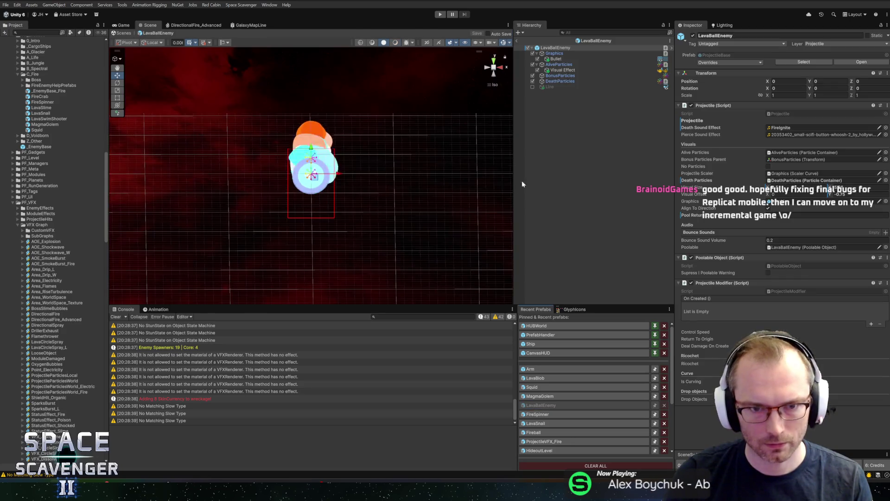
{"action": "left_click", "coordinate": [562, 70]}
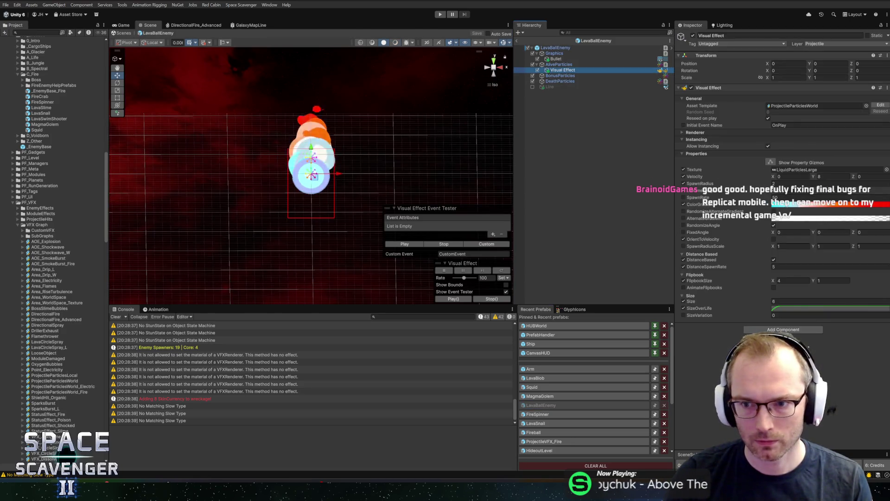
{"action": "left_click", "coordinate": [789, 204]}
{"action": "left_click", "coordinate": [638, 284]}
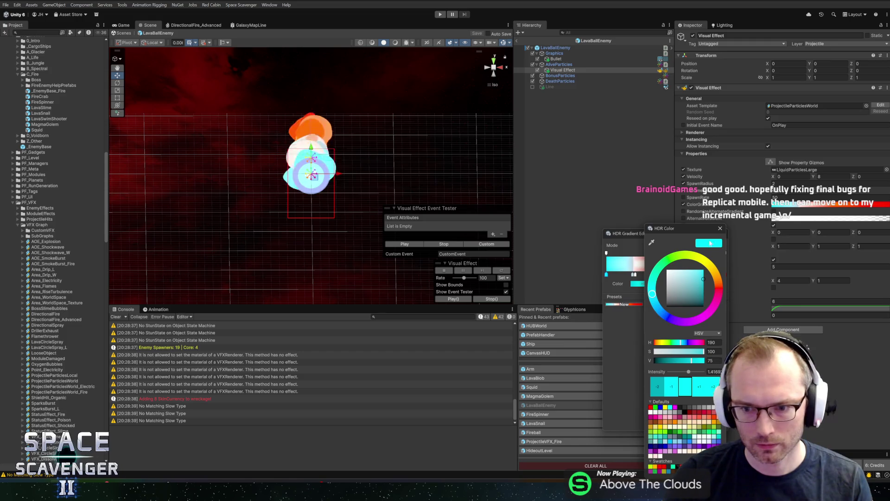
Try a hue shift on the cyan gradient key, revert it, then set its saturation to 80
{"action": "type", "text": "0"}
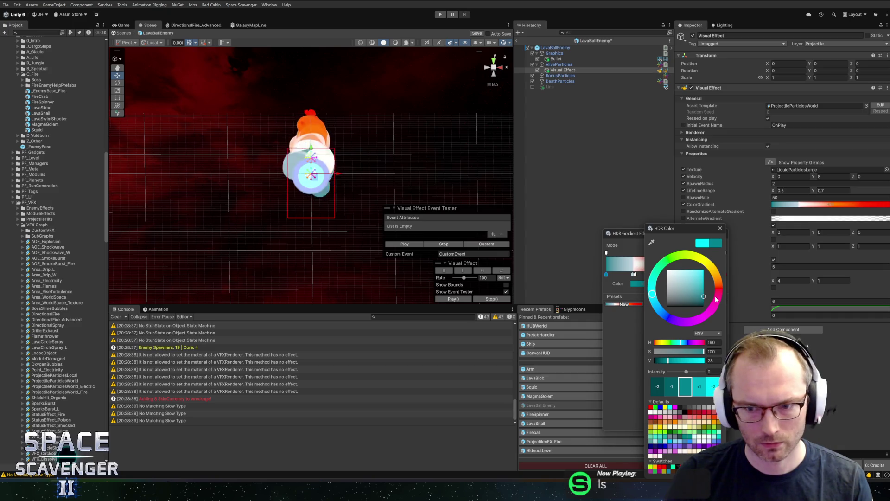
{"action": "left_click_drag", "start_coordinate": [660, 295], "coordinate": [659, 307]}
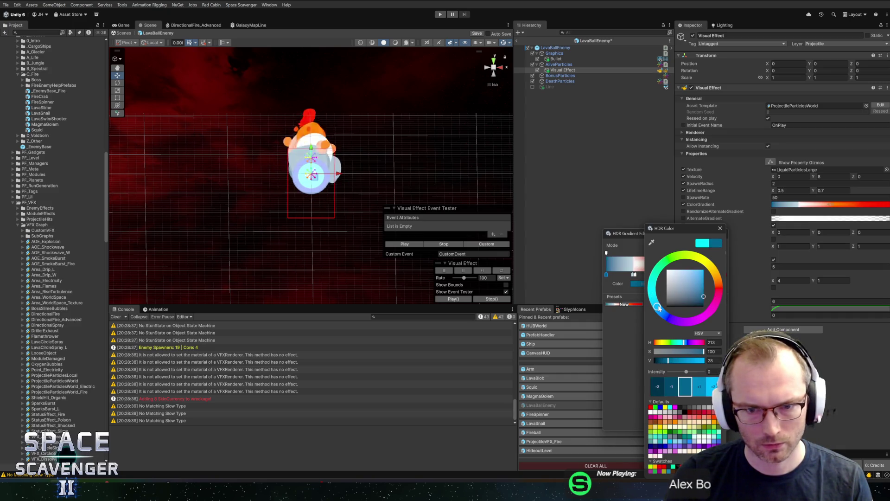
{"action": "left_click", "coordinate": [708, 246]}
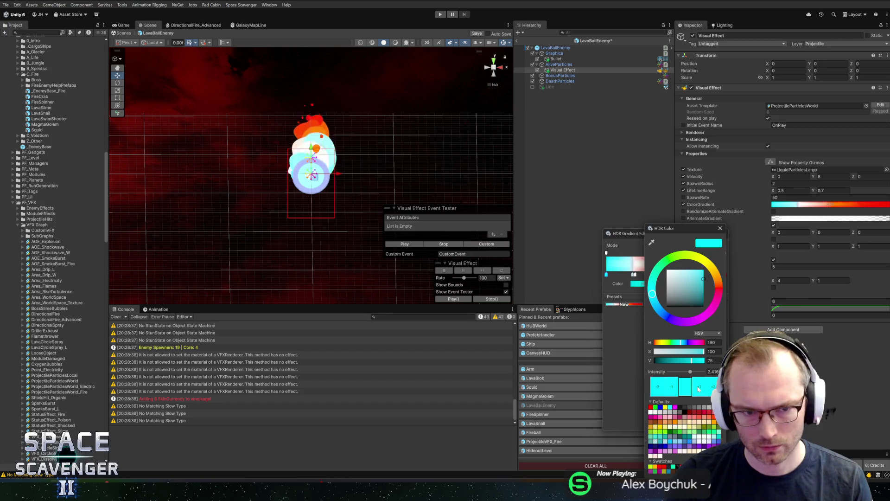
{"action": "left_click", "coordinate": [719, 229]}
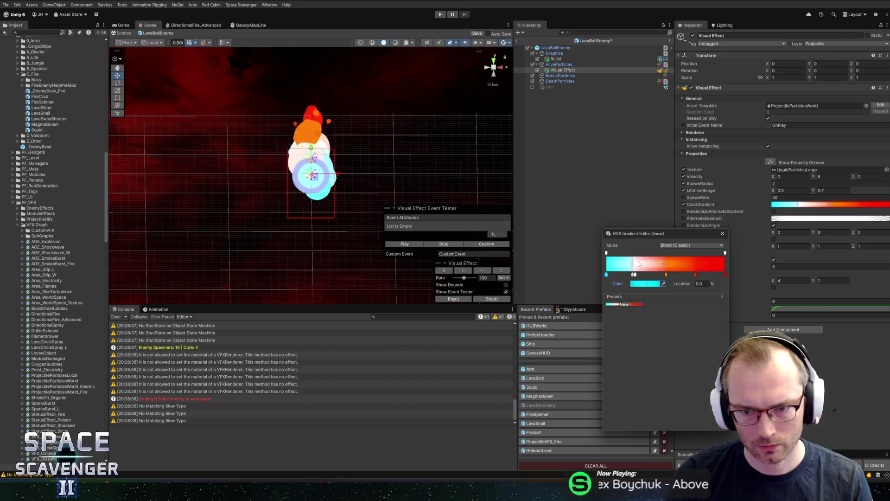
{"action": "left_click", "coordinate": [638, 285]}
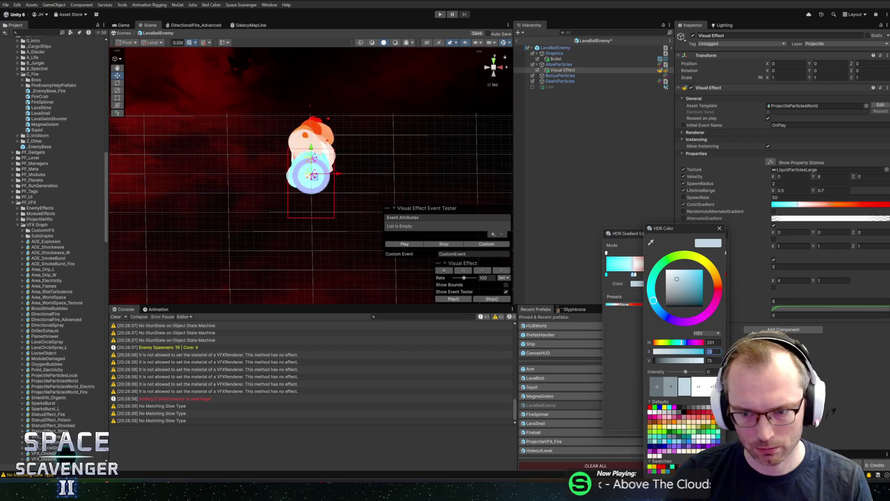
{"action": "type", "text": "100"}
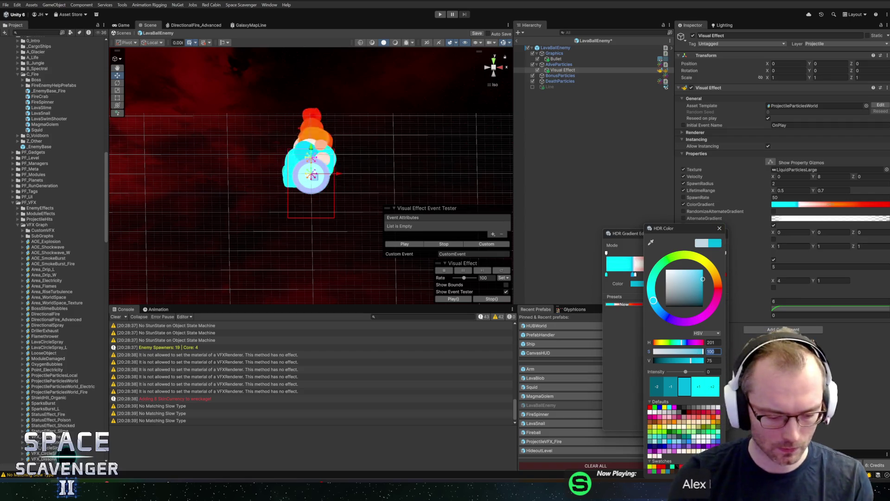
{"action": "type", "text": "80"}
{"action": "left_click", "coordinate": [719, 228]}
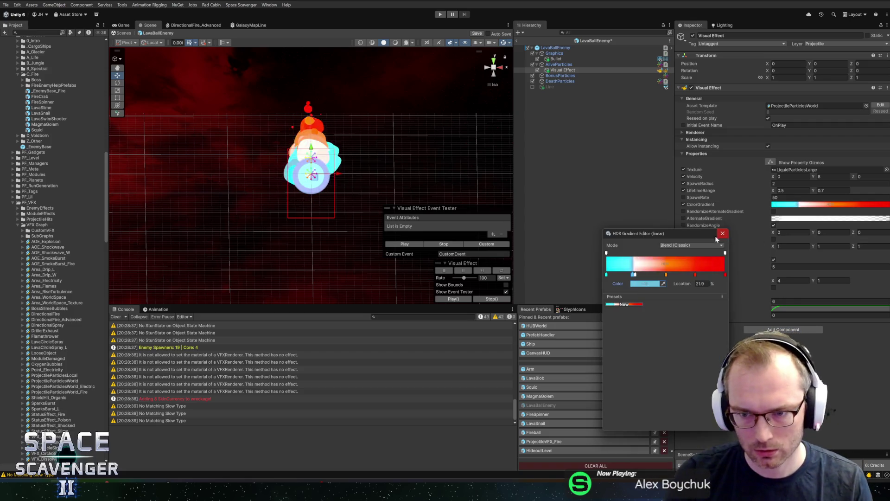
Set the next gradient key's saturation to 80, check the other keys, then exit and press Play
{"action": "left_click", "coordinate": [636, 285]}
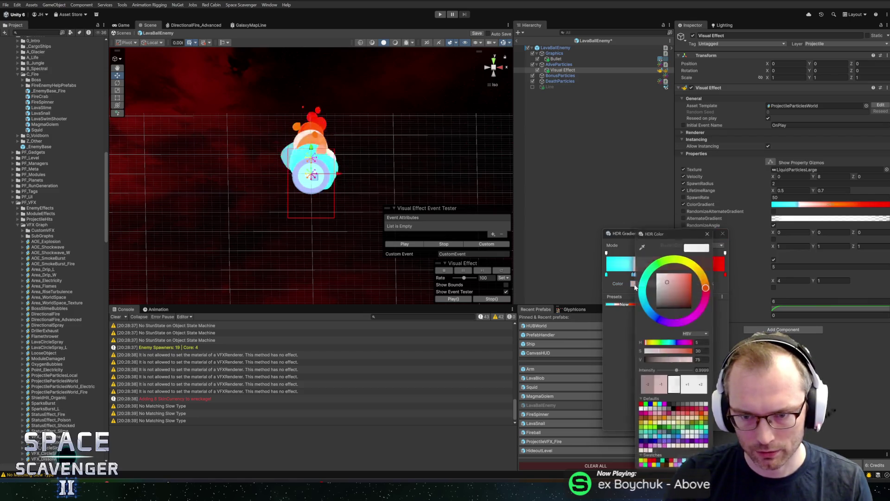
{"action": "type", "text": "80"}
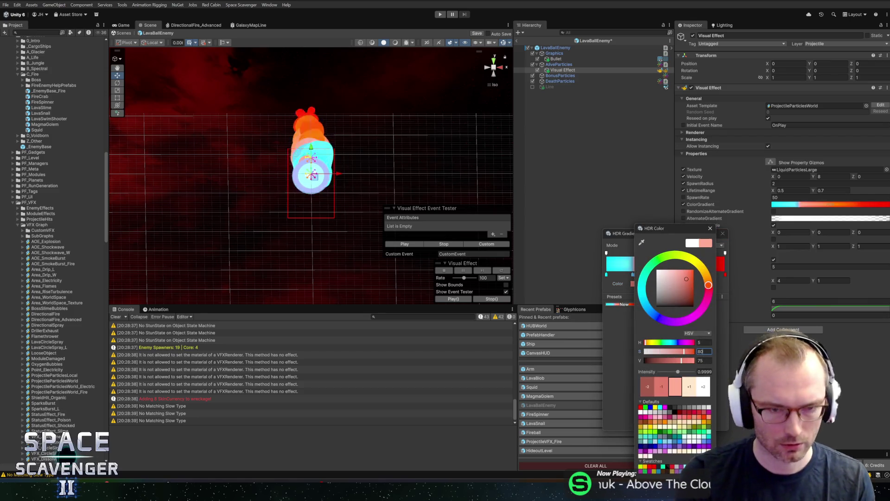
{"action": "left_click", "coordinate": [710, 229]}
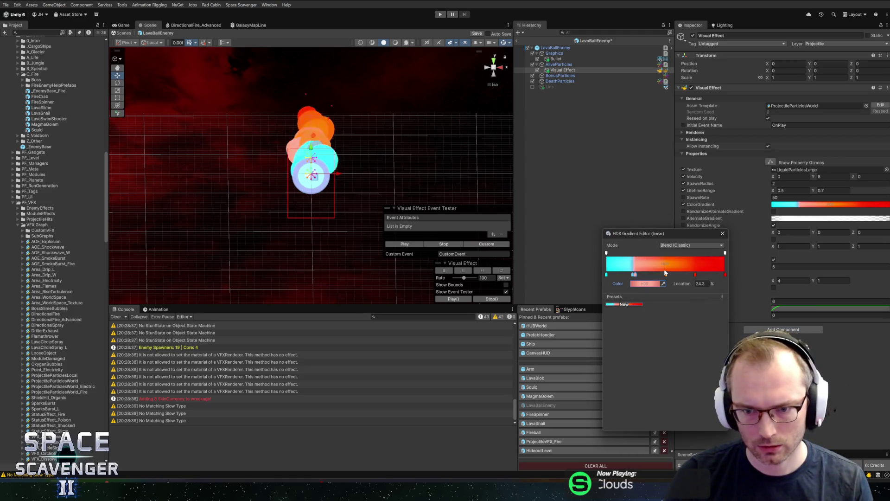
{"action": "left_click", "coordinate": [646, 283]}
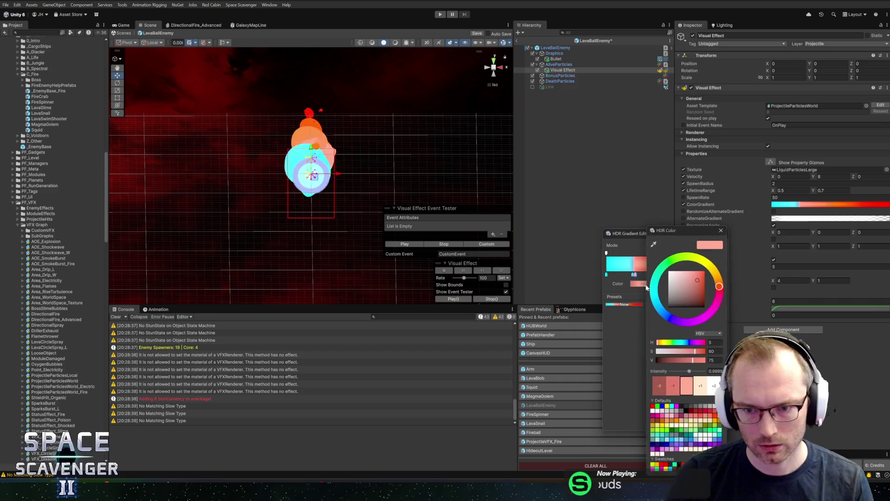
{"action": "left_click", "coordinate": [723, 229]}
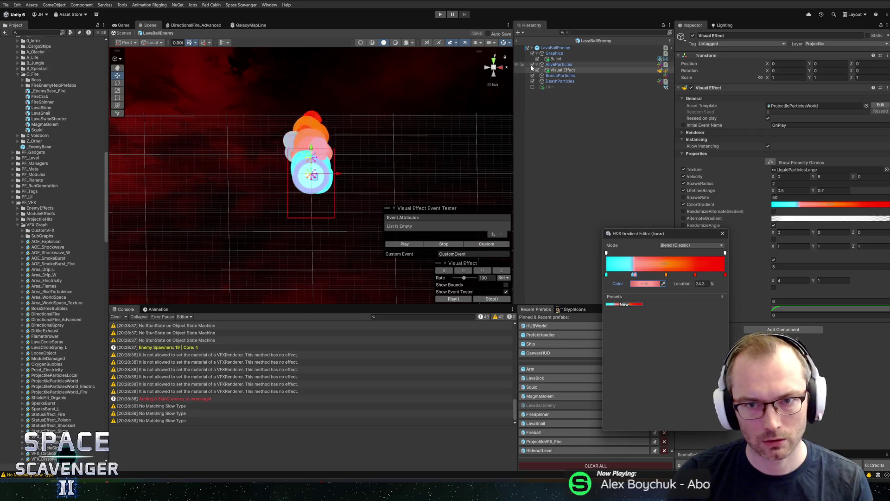
{"action": "double_click", "coordinate": [633, 276]}
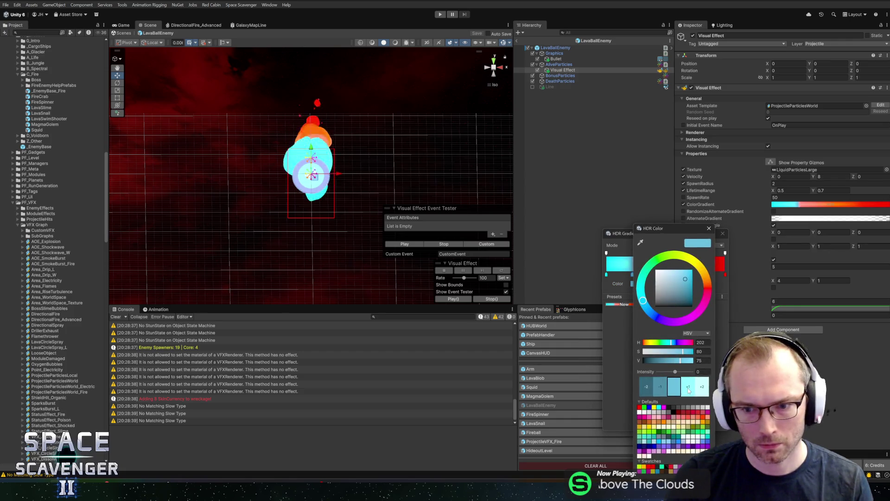
{"action": "left_click", "coordinate": [709, 228]}
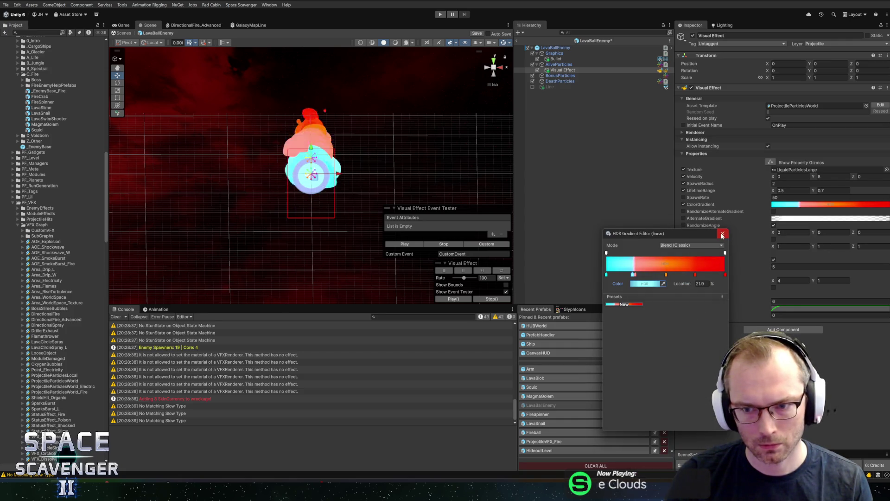
{"action": "left_click", "coordinate": [722, 234]}
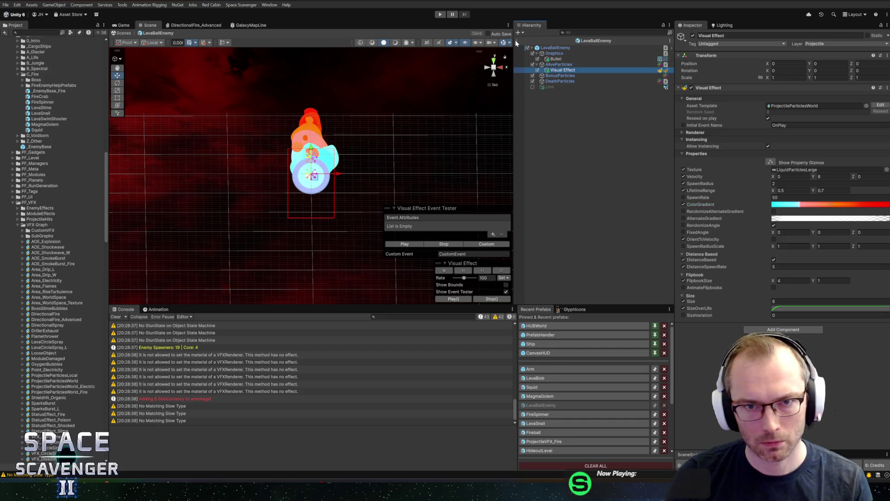
{"action": "left_click", "coordinate": [439, 15]}
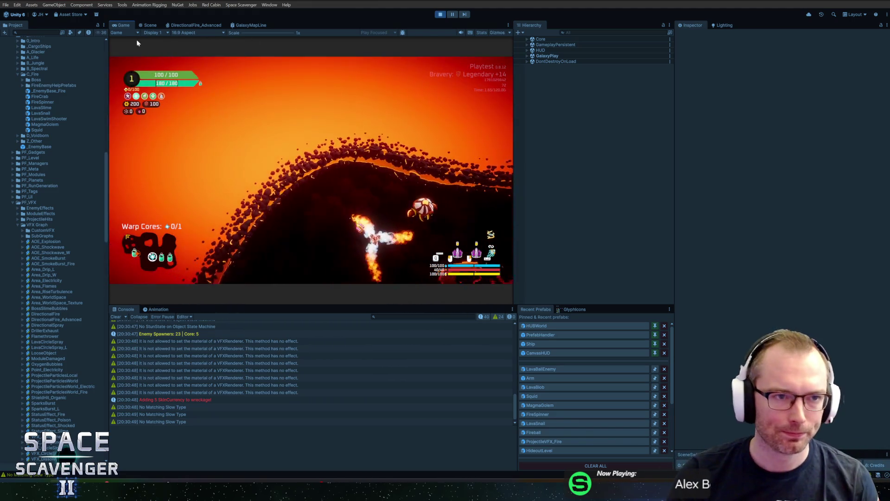
In a maximized Game view, spawn a FireSpinner via the debug console, fight it, then stop playing
{"action": "double_click", "coordinate": [131, 24]}
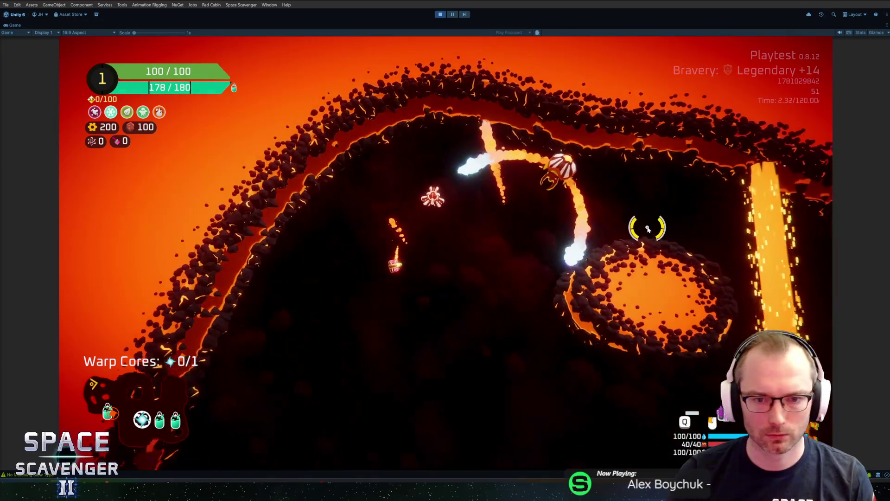
{"action": "mouse_move", "coordinate": [622, 199]}
{"action": "left_mouse_down"}
{"action": "mouse_move", "coordinate": [517, 134]}
{"action": "mouse_move", "coordinate": [454, 117]}
{"action": "mouse_move", "coordinate": [568, 129]}
{"action": "mouse_move", "coordinate": [560, 127]}
{"action": "left_mouse_up"}
{"action": "key", "text": "grave"}
{"action": "type", "text": "spawn FireSpinner"}
{"action": "key", "text": "Return"}
{"action": "mouse_move", "coordinate": [501, 124]}
{"action": "left_mouse_down"}
{"action": "mouse_move", "coordinate": [469, 145]}
{"action": "mouse_move", "coordinate": [397, 120]}
{"action": "mouse_move", "coordinate": [574, 175]}
{"action": "mouse_move", "coordinate": [606, 224]}
{"action": "left_mouse_up"}
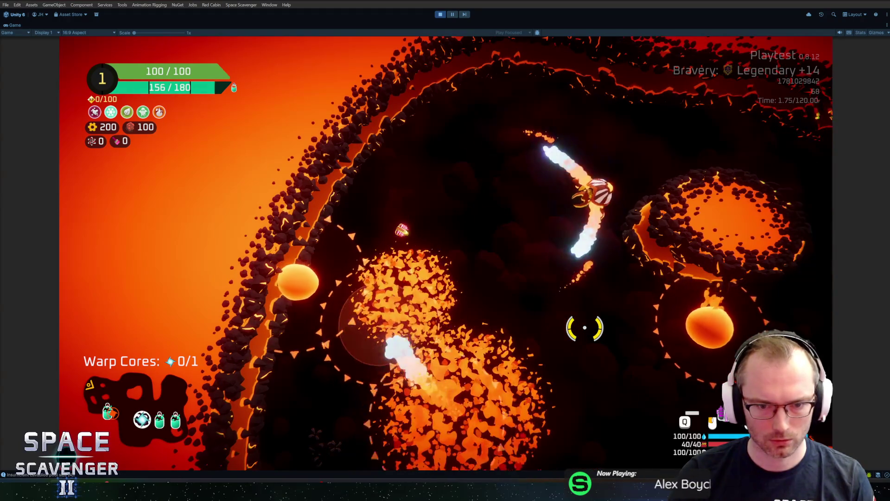
{"action": "key", "text": "ctrl+p"}
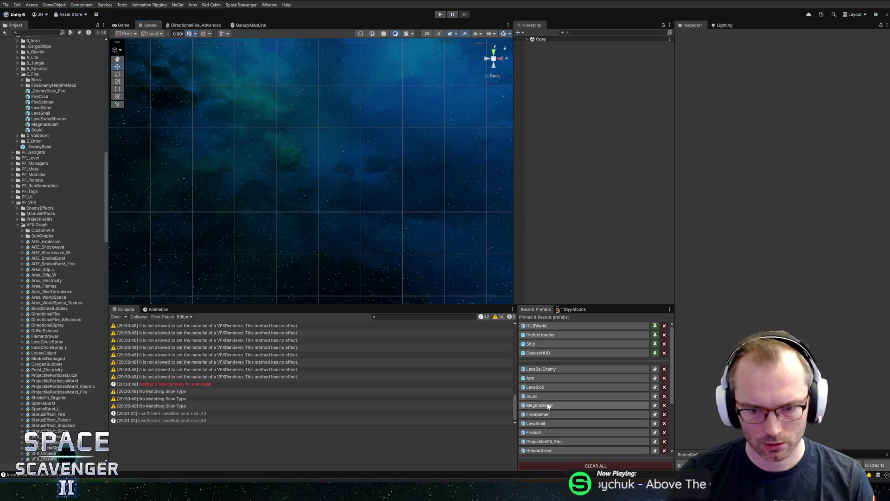
Preview the LavaBlob prefab's Visual Effect_1, lower its SpawnRadius, and relaunch the game
{"action": "left_click", "coordinate": [545, 389]}
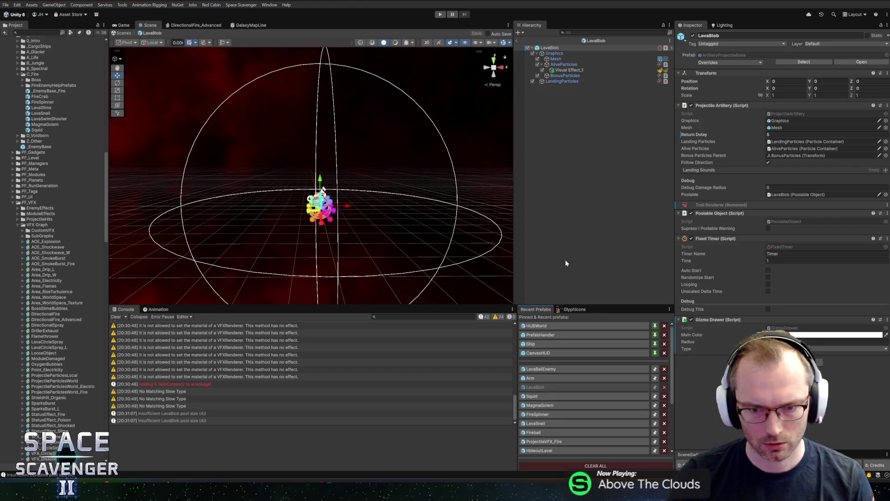
{"action": "left_click", "coordinate": [569, 70]}
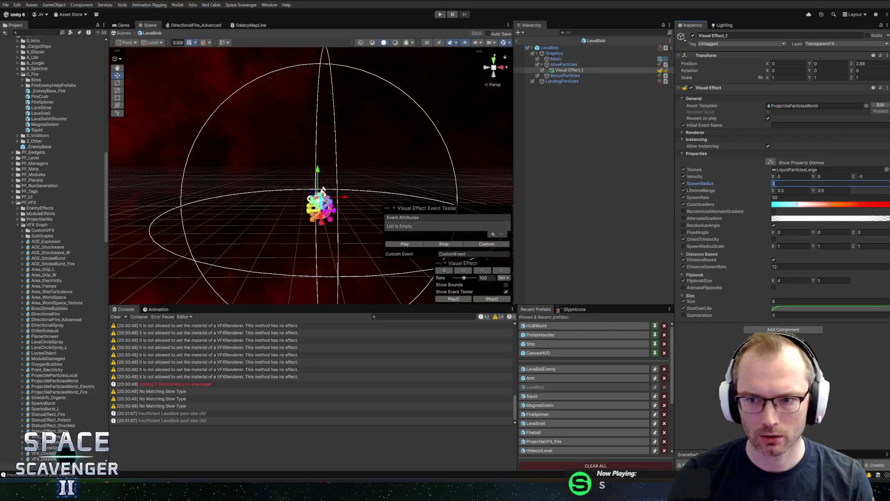
{"action": "left_click", "coordinate": [399, 243]}
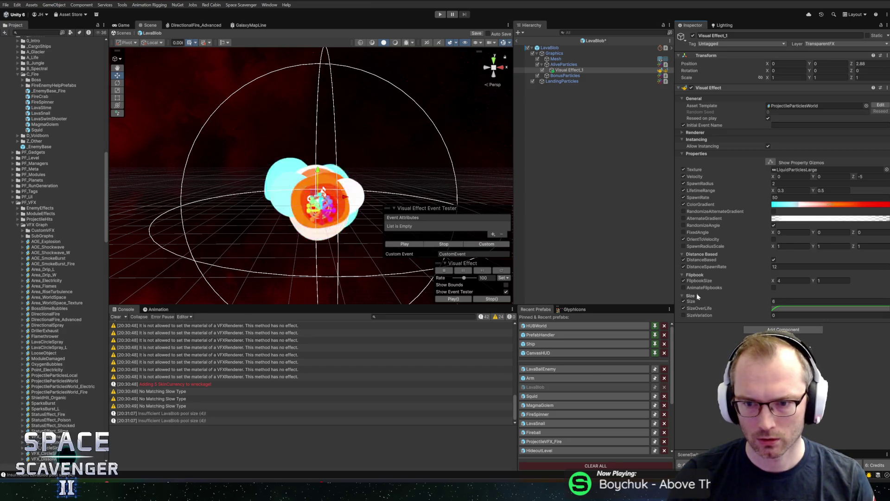
{"action": "left_click", "coordinate": [787, 185]}
{"action": "type", "text": "1.2"}
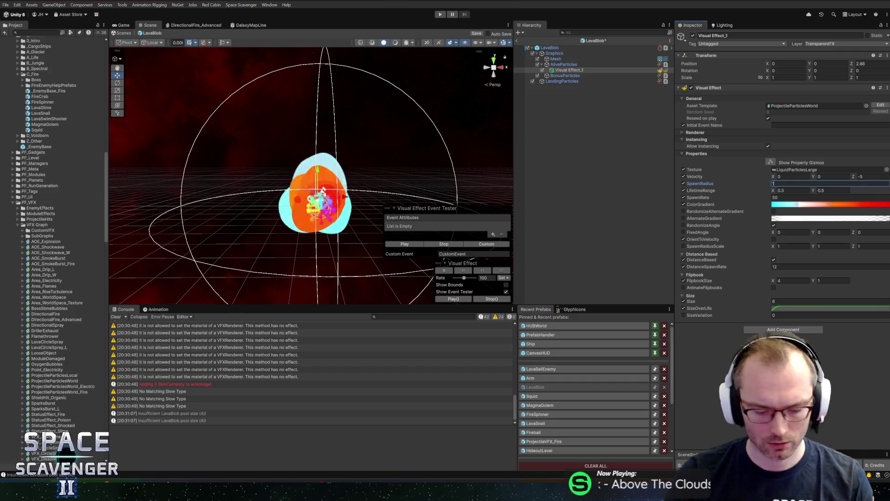
{"action": "left_click", "coordinate": [519, 42]}
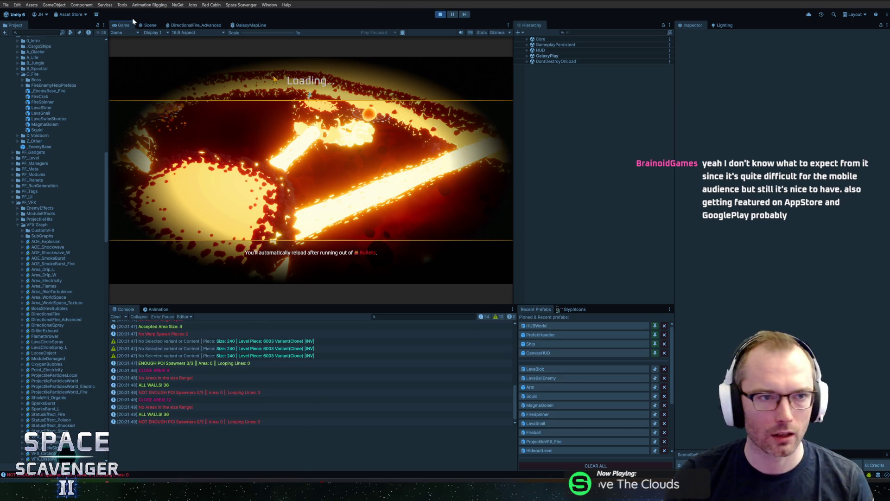
With the Game view maximized, spawn a FireSpinner and a MagmaGolem from the debug console, then stop
{"action": "key", "text": "shift+space"}
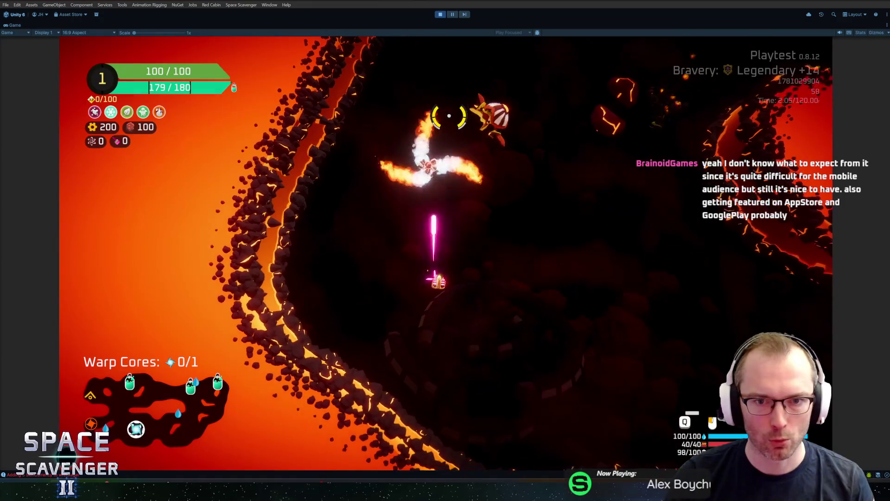
{"action": "key", "text": "grave"}
{"action": "type", "text": "spawn FireSpinner"}
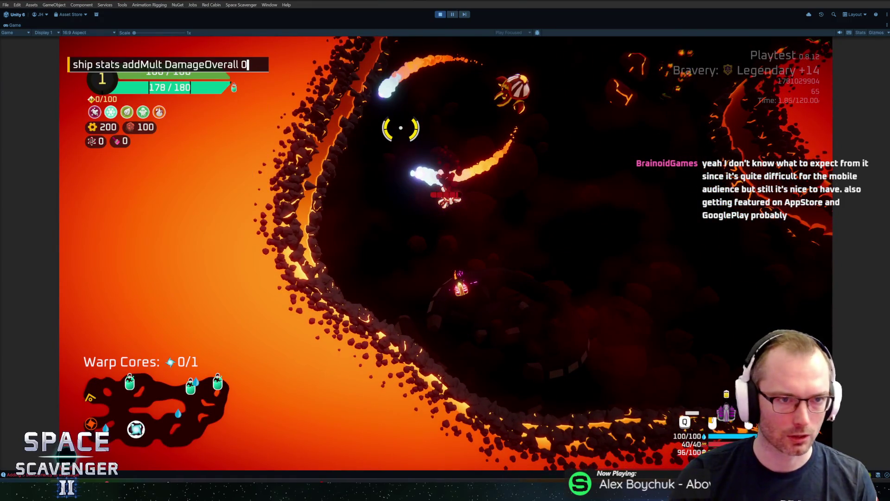
{"action": "type", "text": "0"}
{"action": "key", "text": "Return"}
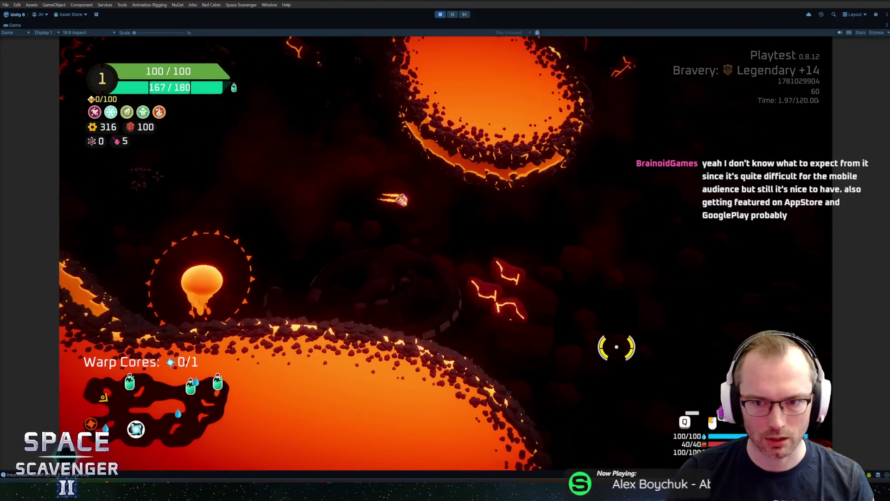
{"action": "key", "text": "grave"}
{"action": "type", "text": "spawn magma"}
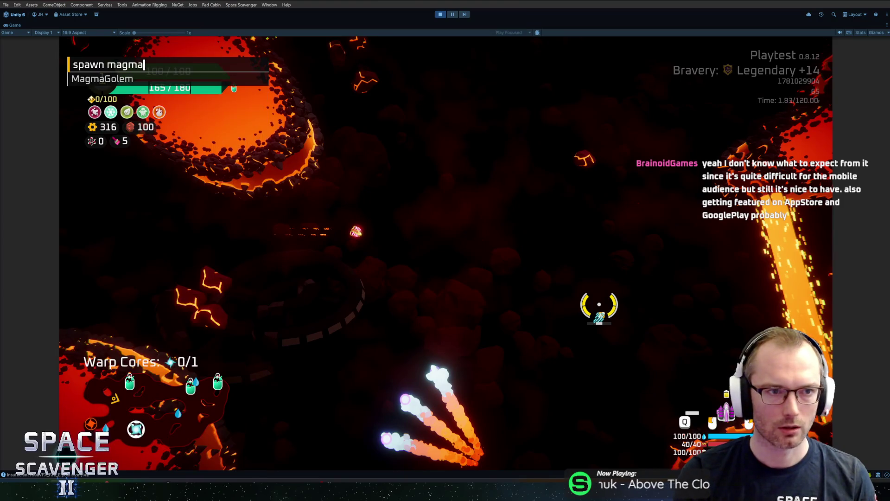
{"action": "key", "text": "Return"}
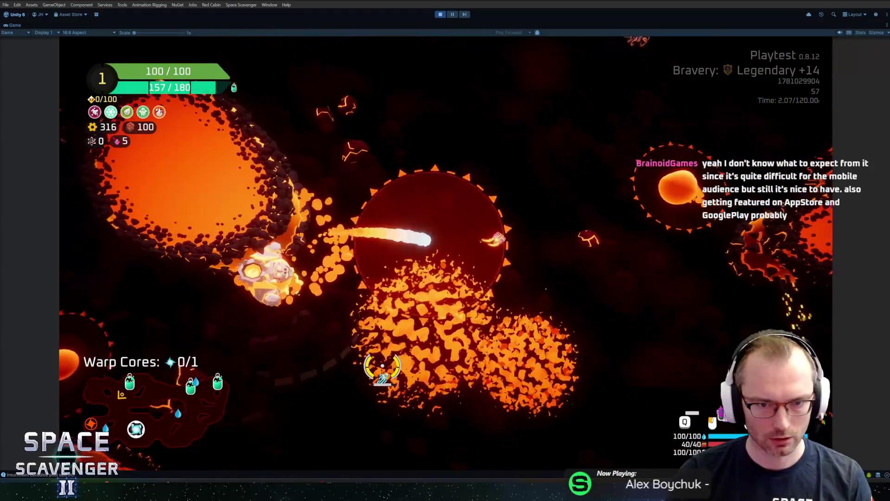
{"action": "key", "text": "ctrl+p"}
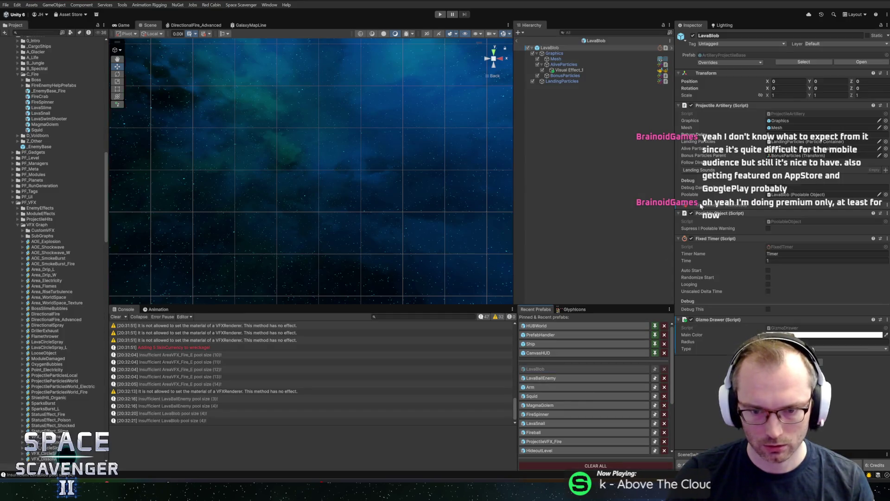
Change the LavaBlob Visual Effect_1's DistanceSpawnRate and start a new playtest
{"action": "left_click", "coordinate": [567, 72]}
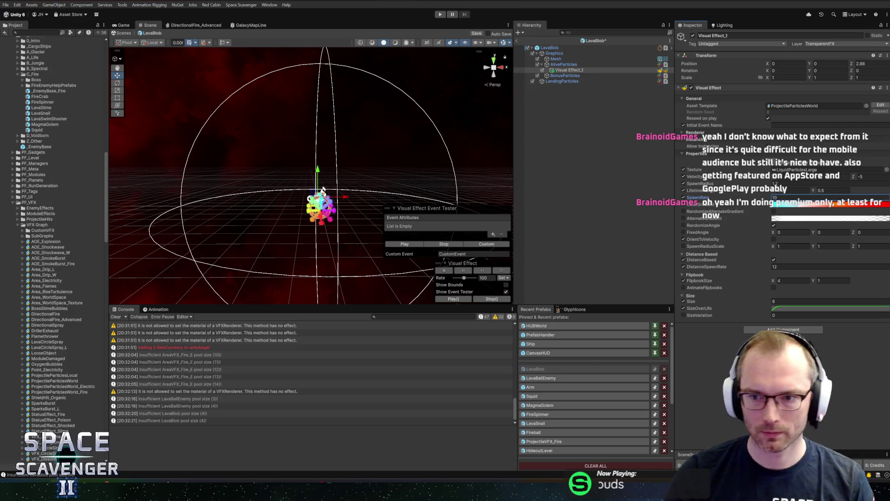
{"action": "left_click", "coordinate": [785, 268]}
{"action": "type", "text": "8"}
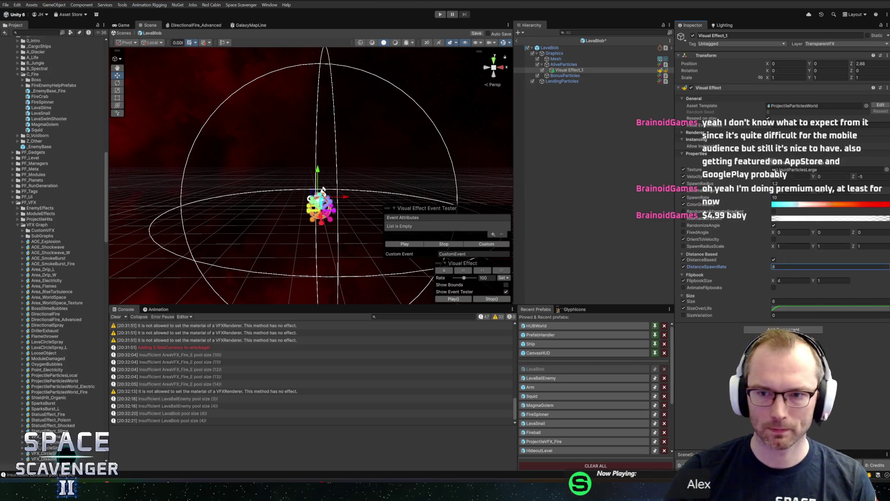
{"action": "left_click", "coordinate": [440, 14]}
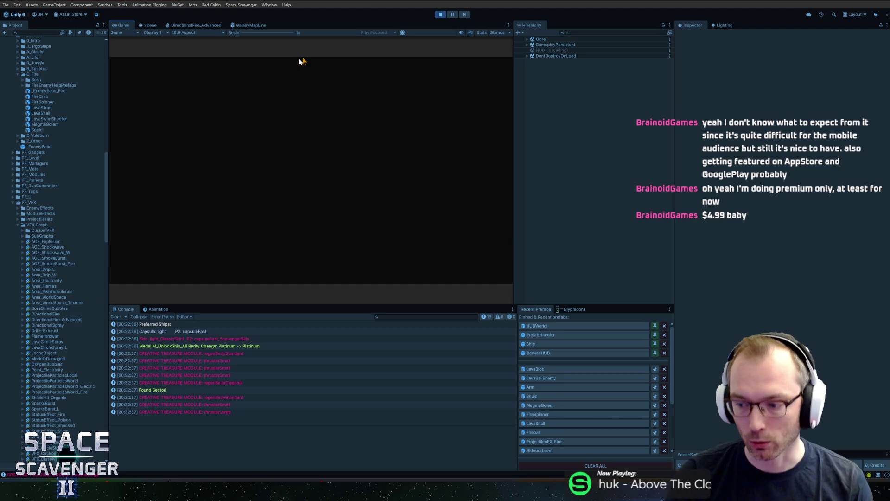
Maximize the Game view and spawn a FireSpinner with the 'spawn FireSpinner' console command
{"action": "double_click", "coordinate": [119, 24]}
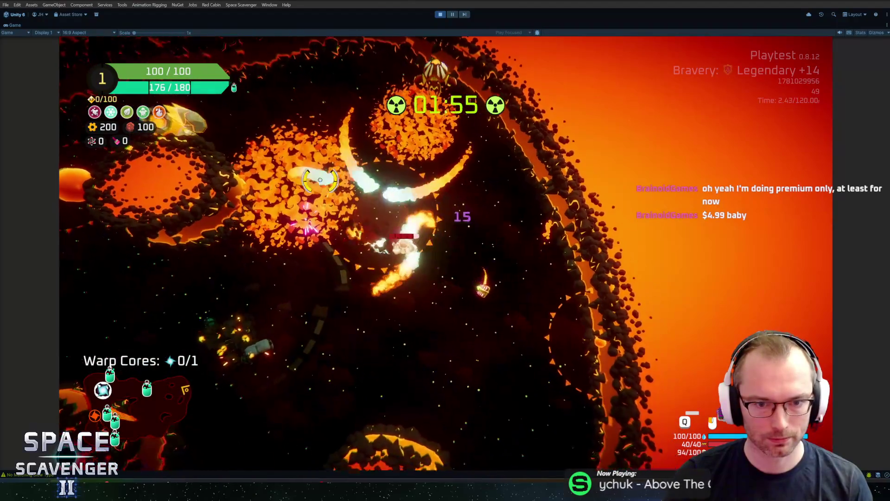
{"action": "key", "text": "grave"}
{"action": "type", "text": "spawn FireSpinner"}
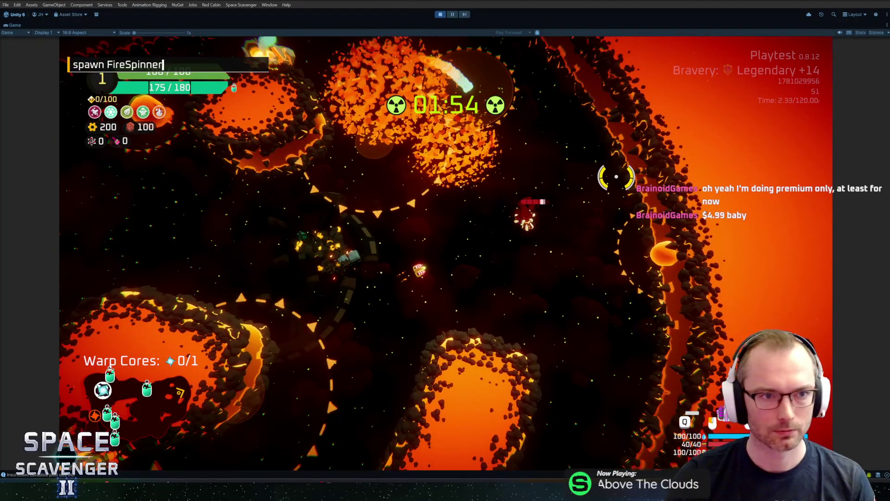
{"action": "key", "text": "Return"}
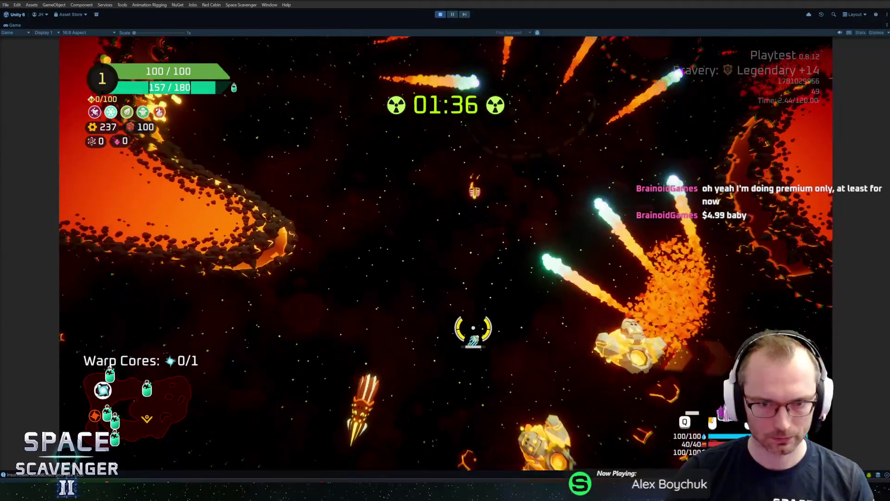
Run the level radiation stop command, then buy the shield upgrade
{"action": "key", "text": "grave"}
{"action": "type", "text": "level radiation st"}
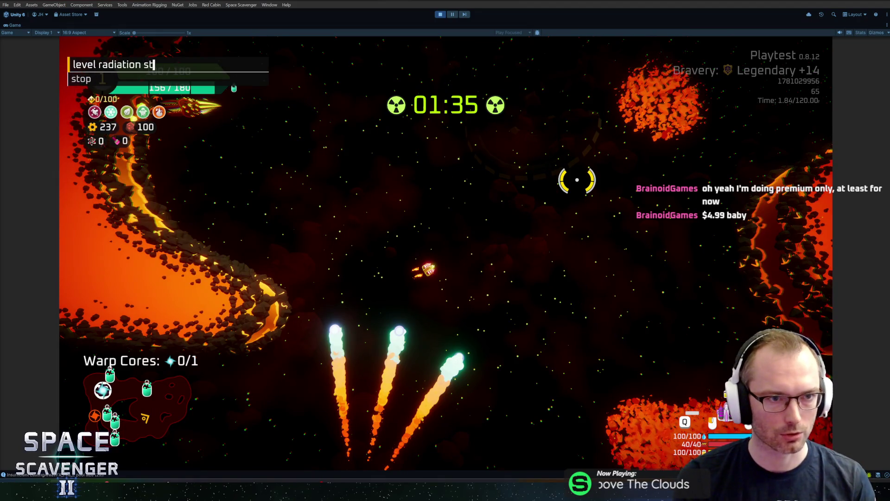
{"action": "type", "text": "op"}
{"action": "key", "text": "Return"}
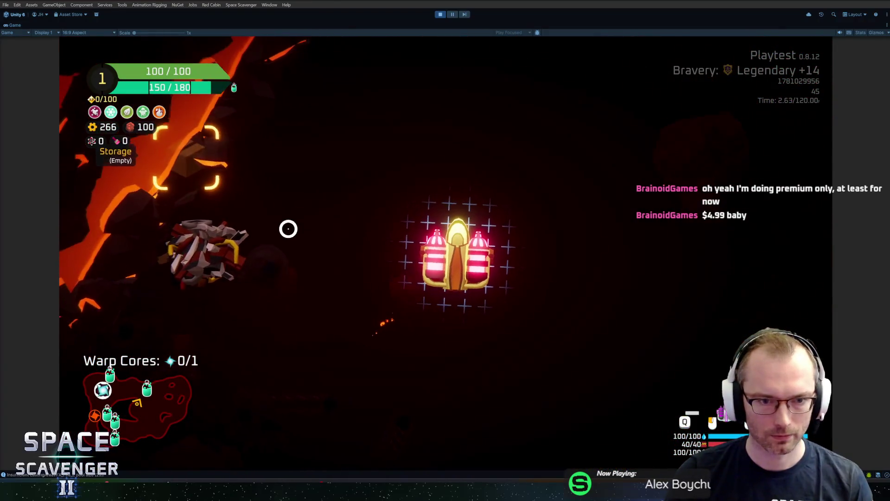
{"action": "left_click", "coordinate": [390, 237]}
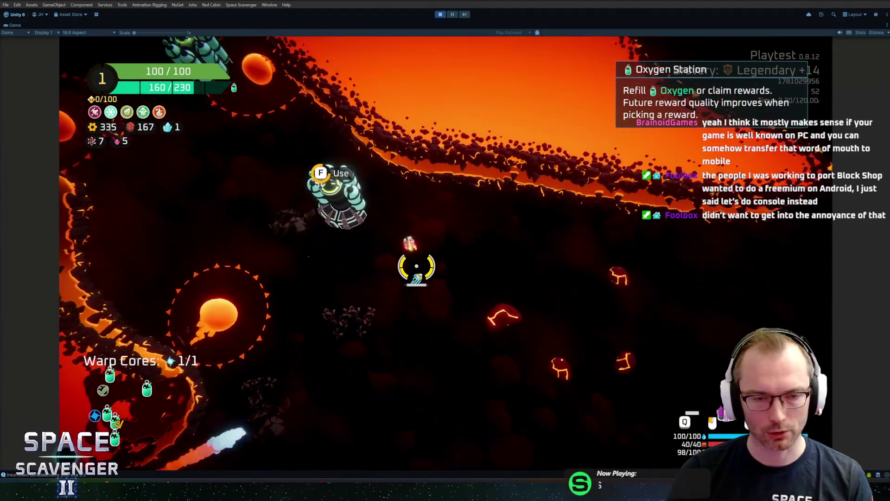
Skip the first Oxygen Station's reward, then claim 65 parts at the next station
{"action": "key", "text": "f"}
{"action": "left_click", "coordinate": [530, 415]}
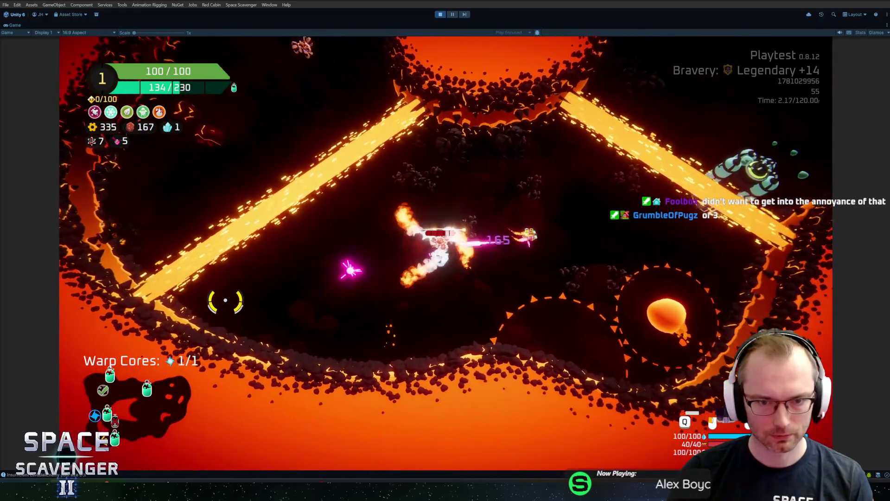
{"action": "key", "text": "w"}
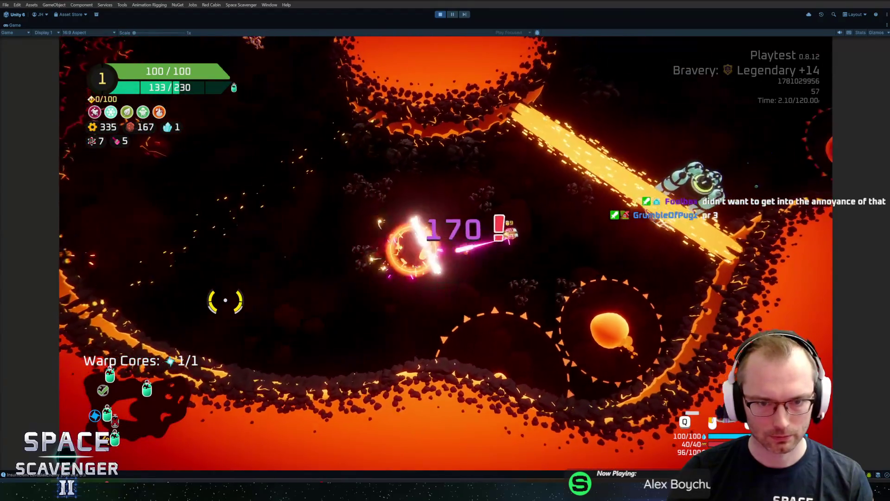
{"action": "key", "text": "f"}
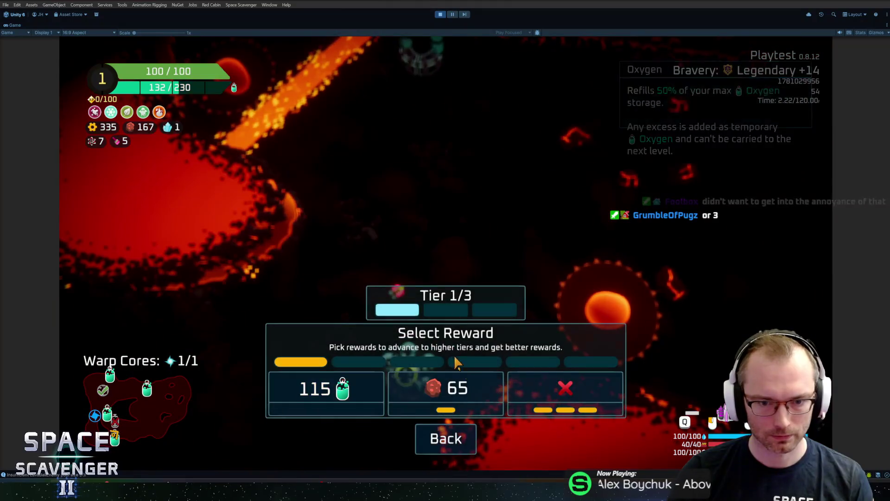
{"action": "left_click", "coordinate": [454, 355]}
Fly on through the caverns past the lava band, firing at nearby enemies
{"action": "key", "text": "s"}
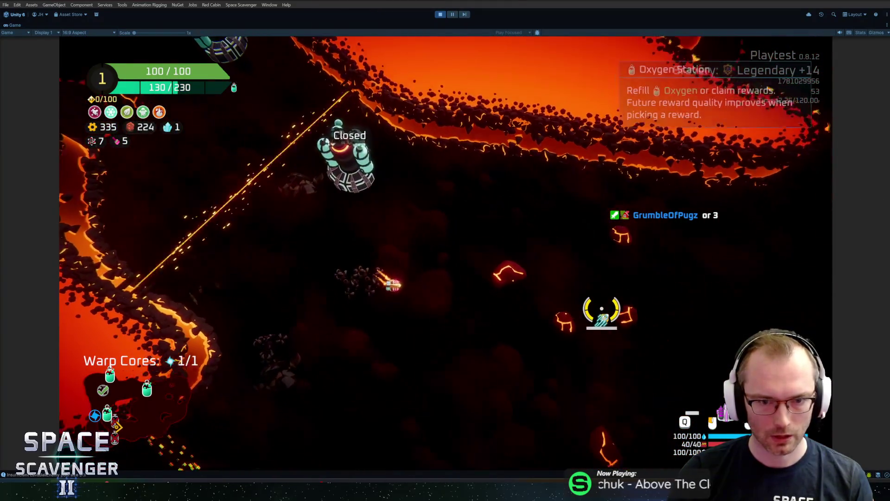
{"action": "key", "text": "d"}
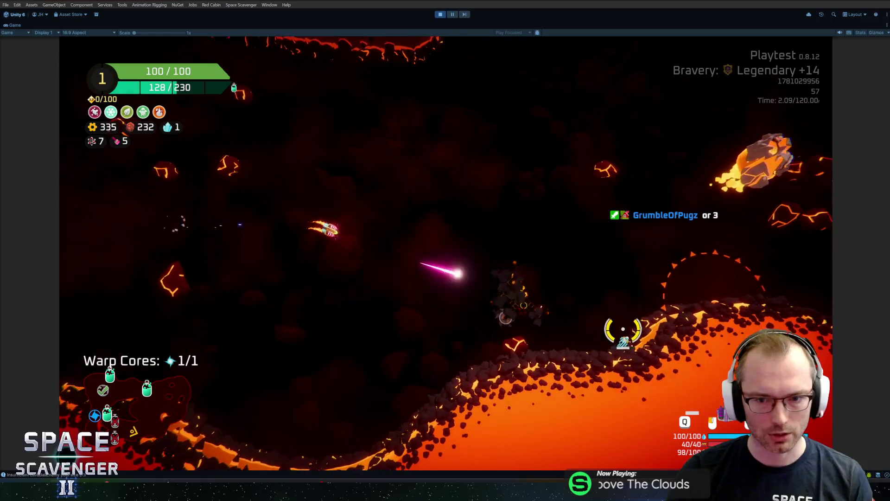
{"action": "key", "text": "s"}
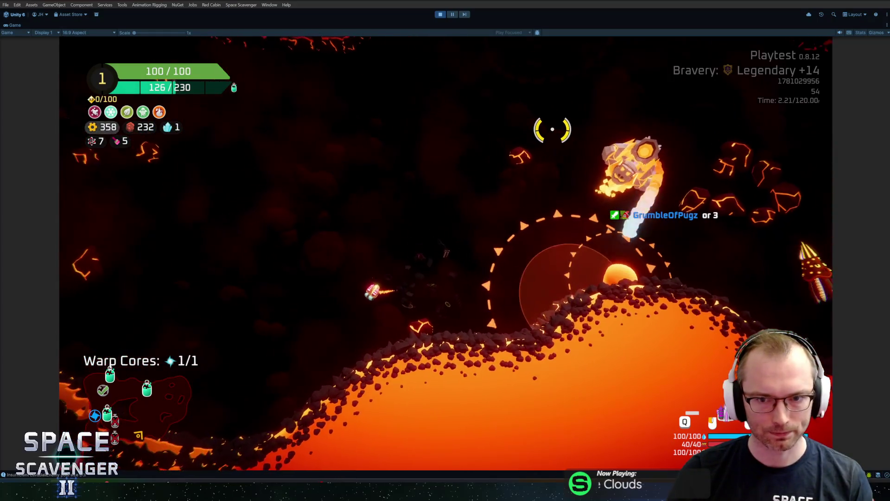
{"action": "left_click", "coordinate": [451, 16]}
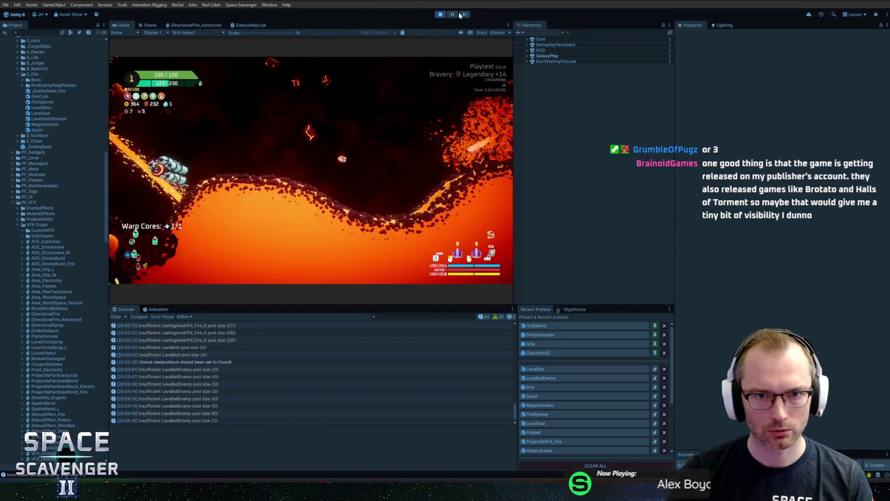
During play, give SmokeLayerCurved(Clone)'s Mesh Renderer the BackdropSmoke_Glacier material
{"action": "left_click", "coordinate": [453, 15]}
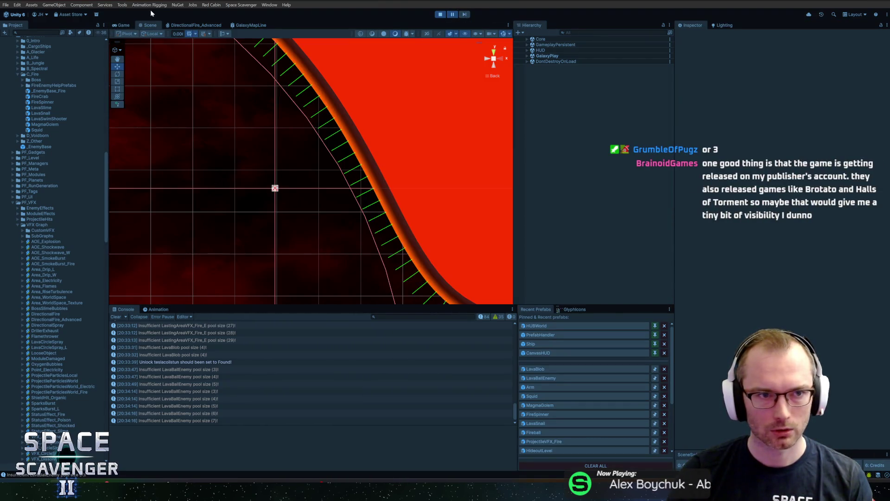
{"action": "left_click", "coordinate": [123, 25]}
{"action": "left_click", "coordinate": [451, 15]}
{"action": "type", "text": "smokelay"}
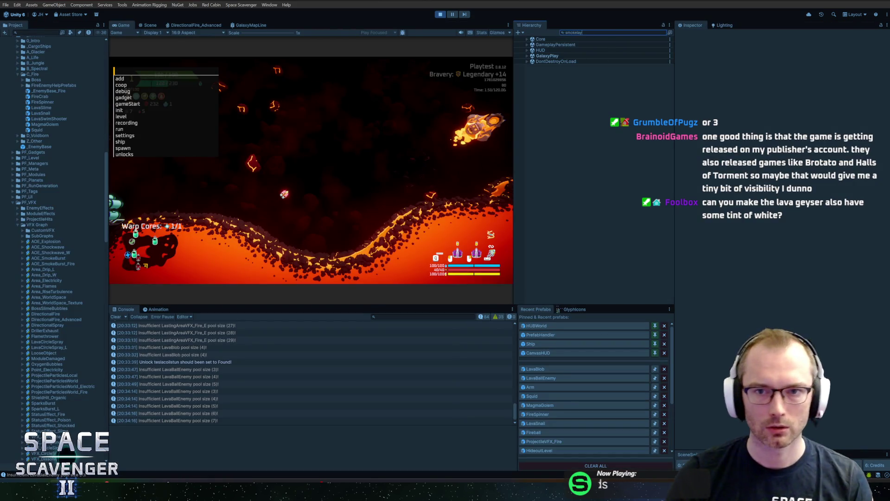
{"action": "left_click", "coordinate": [564, 56]}
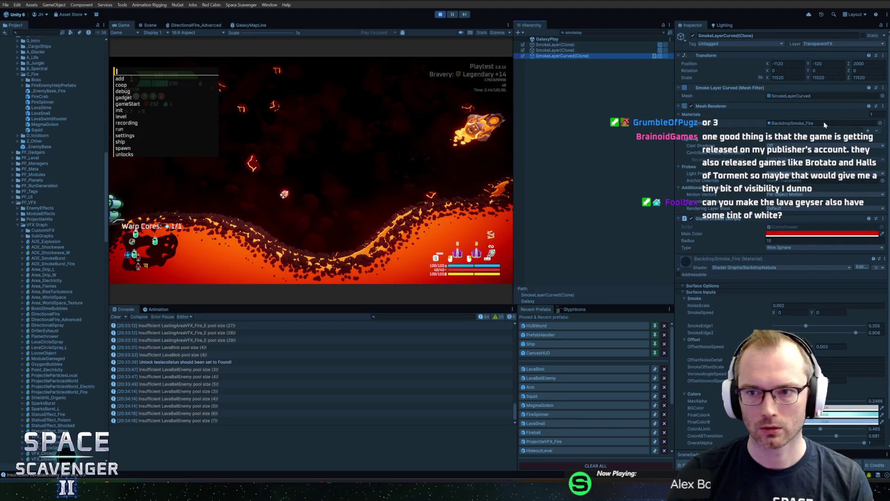
{"action": "left_click", "coordinate": [881, 123]}
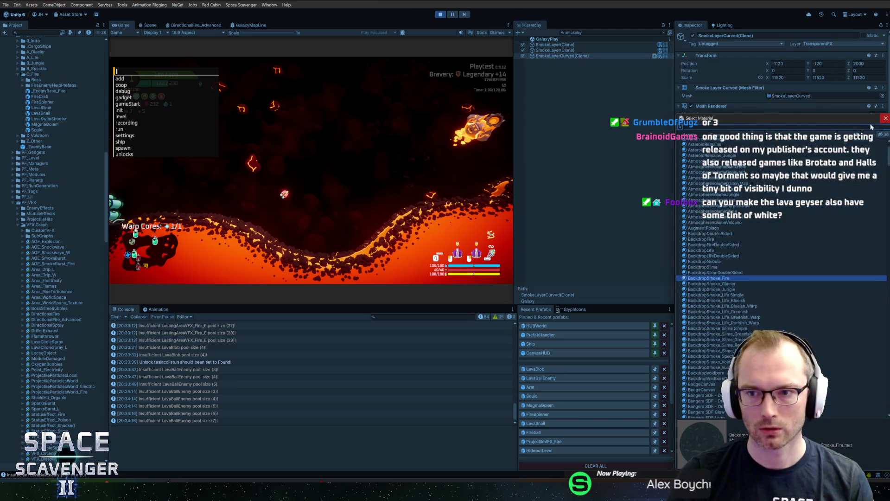
{"action": "double_click", "coordinate": [718, 284]}
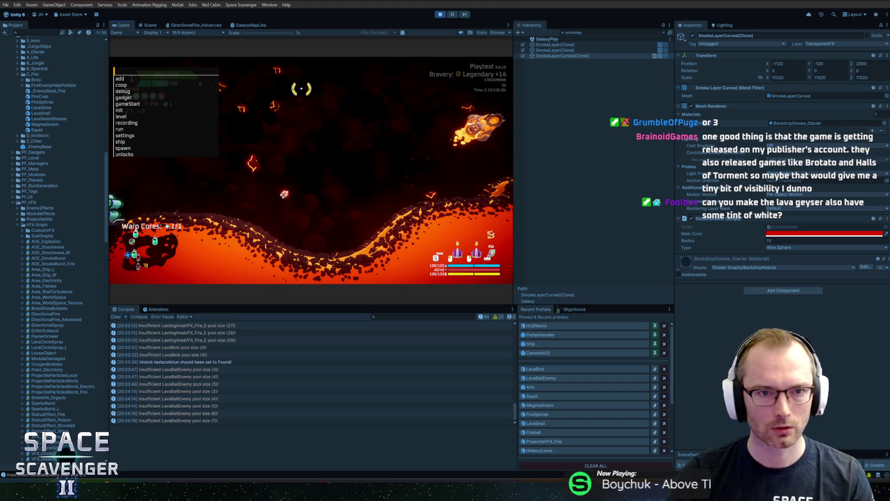
{"action": "key", "text": "Escape"}
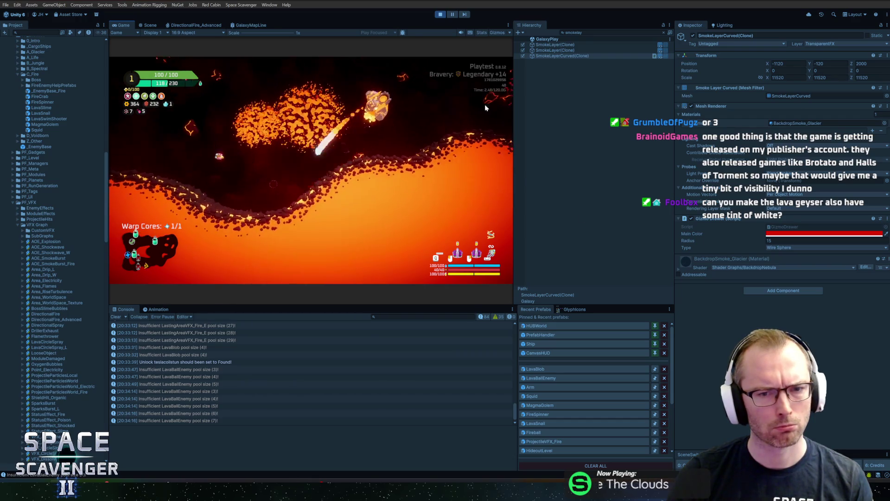
Replace SkyboxFire with SkyboxGlacier as the Lighting Skybox Material, then maximize the Game view
{"action": "left_click", "coordinate": [725, 25]}
{"action": "left_click", "coordinate": [813, 36]}
{"action": "left_click", "coordinate": [773, 36]}
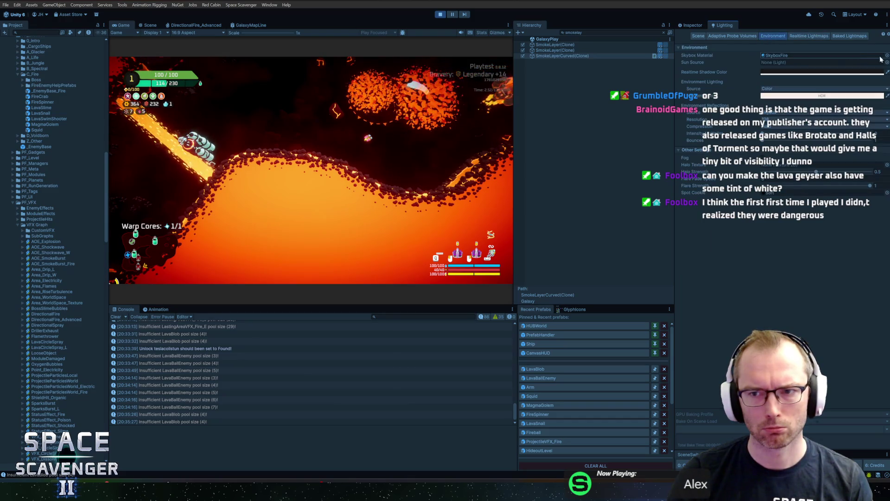
{"action": "scroll", "coordinate": [34, 264], "scroll_direction": "down", "scroll_amount": 15}
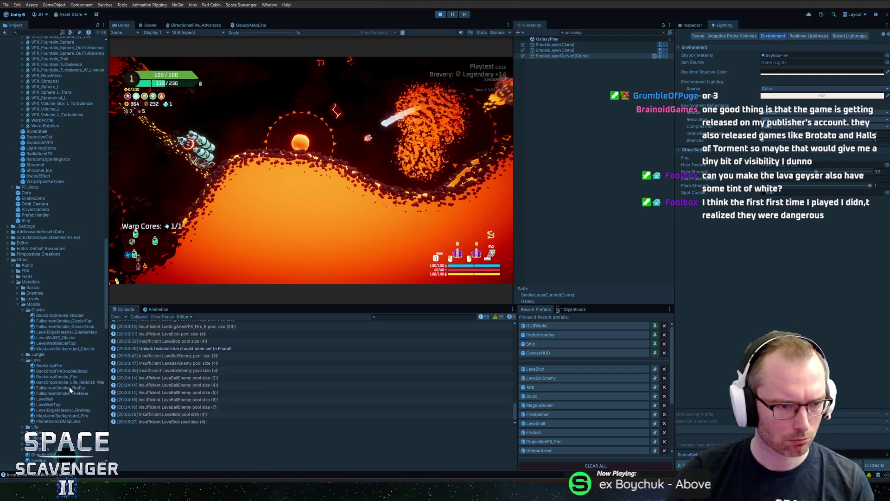
{"action": "scroll", "coordinate": [68, 386], "scroll_direction": "down", "scroll_amount": 20}
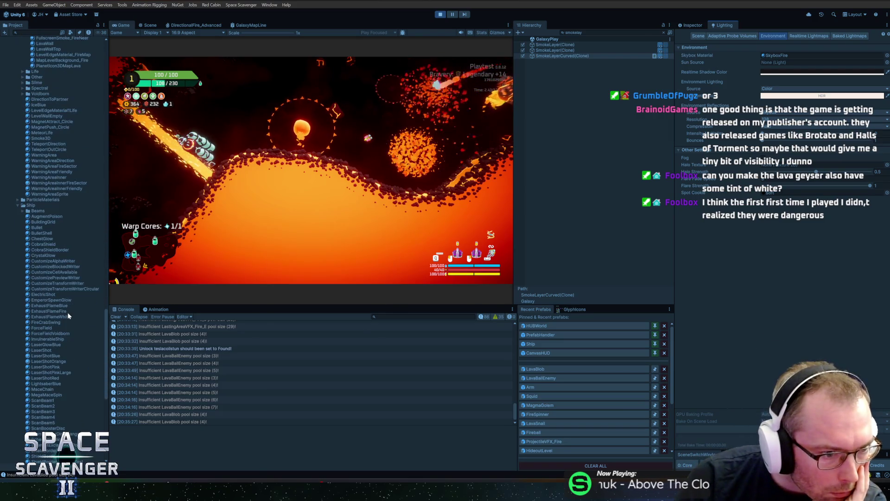
{"action": "scroll", "coordinate": [67, 323], "scroll_direction": "down", "scroll_amount": 12}
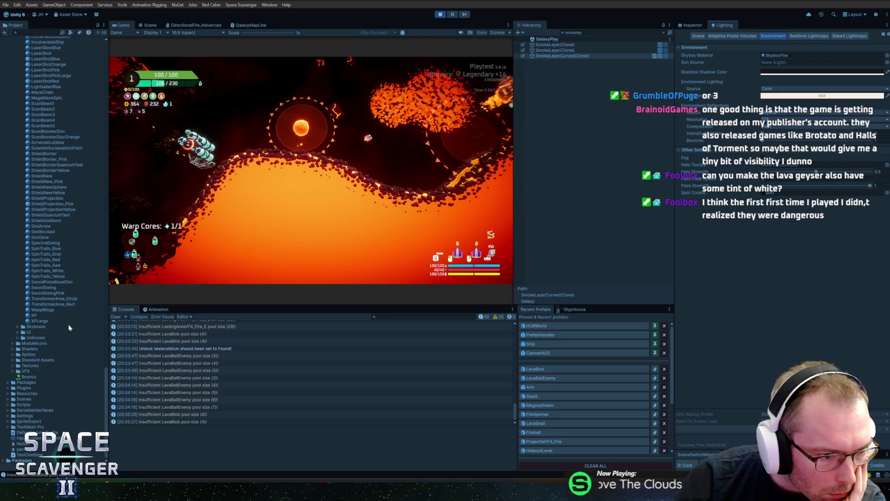
{"action": "scroll", "coordinate": [47, 82], "scroll_direction": "up", "scroll_amount": 7}
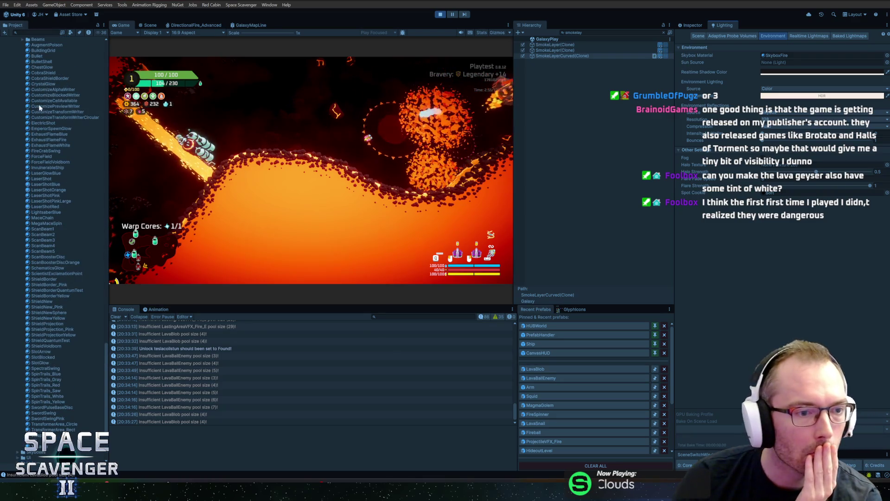
{"action": "scroll", "coordinate": [52, 165], "scroll_direction": "up", "scroll_amount": 6}
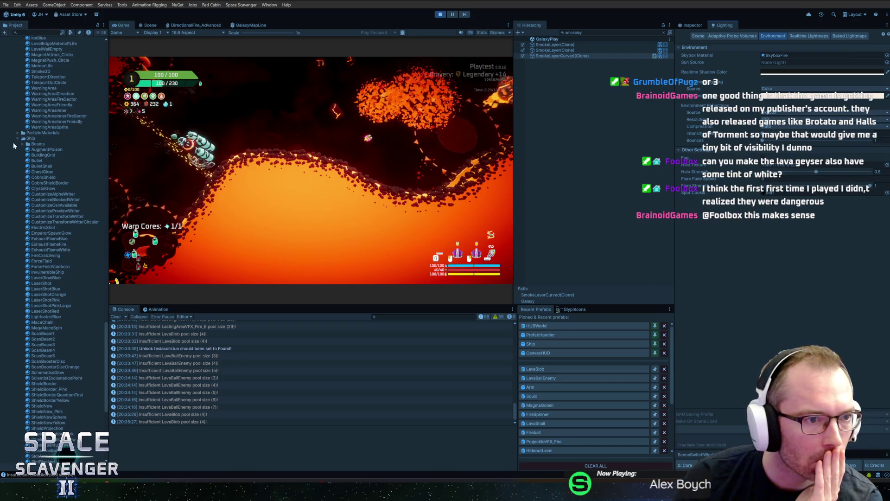
{"action": "left_click", "coordinate": [18, 138]}
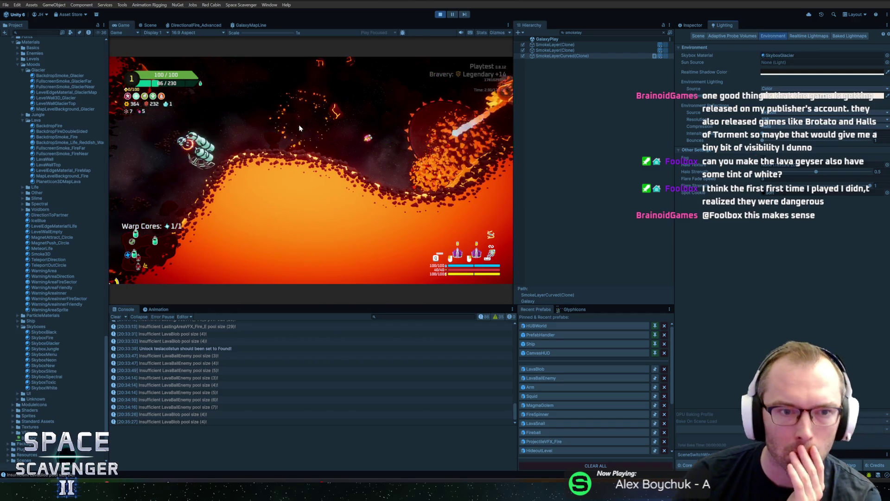
{"action": "double_click", "coordinate": [114, 25]}
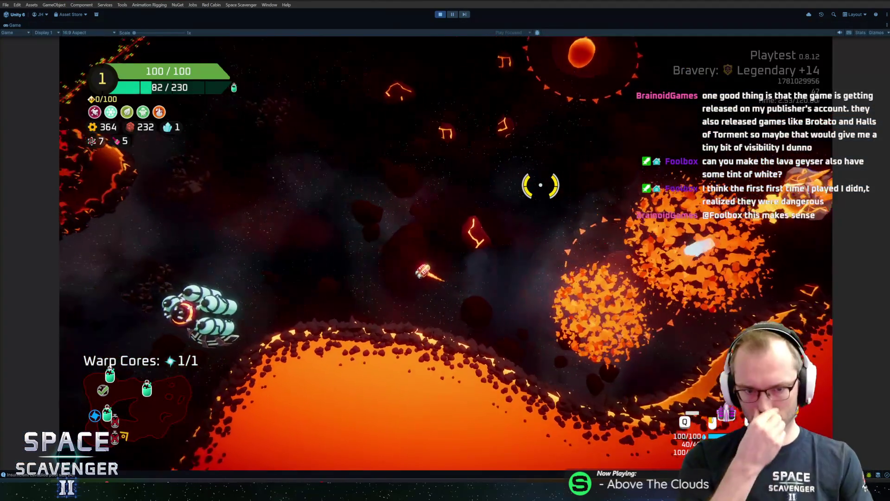
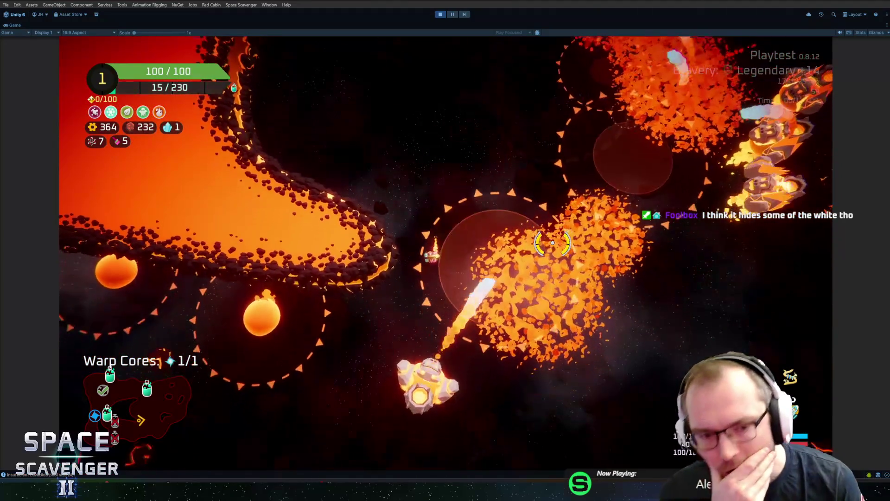
Run 'add oxygen 1' in the debug console, then claim the 130 scrap and 56 XP rewards
{"action": "key", "text": "grave"}
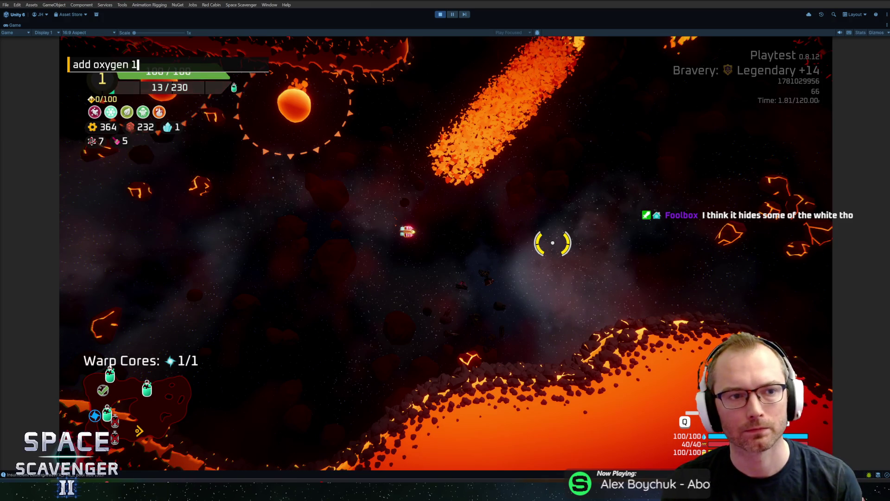
{"action": "key", "text": "Return"}
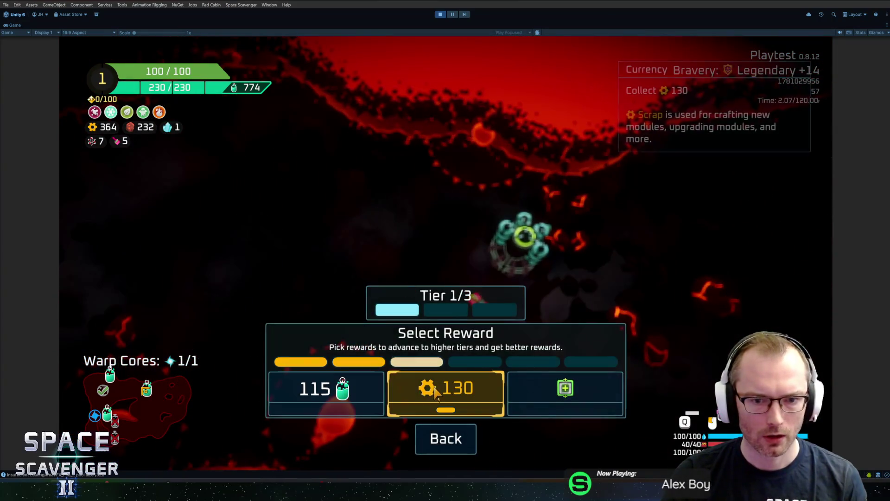
{"action": "left_click", "coordinate": [435, 391]}
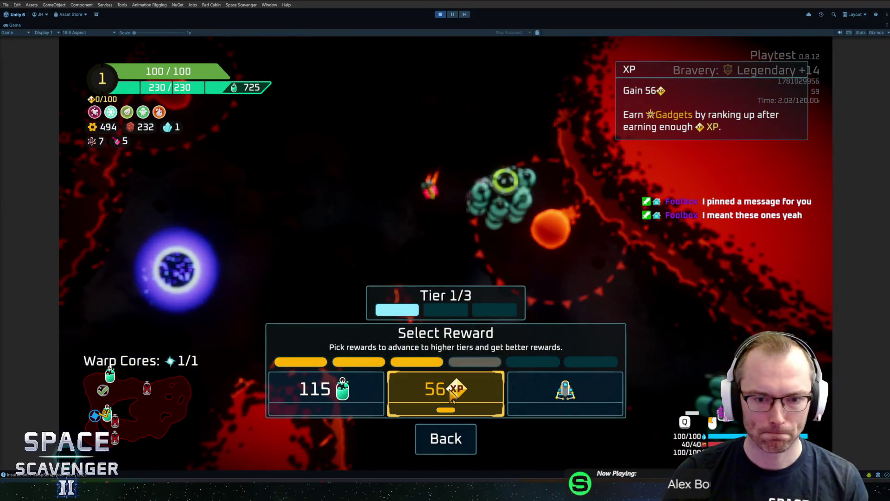
{"action": "left_click", "coordinate": [453, 397]}
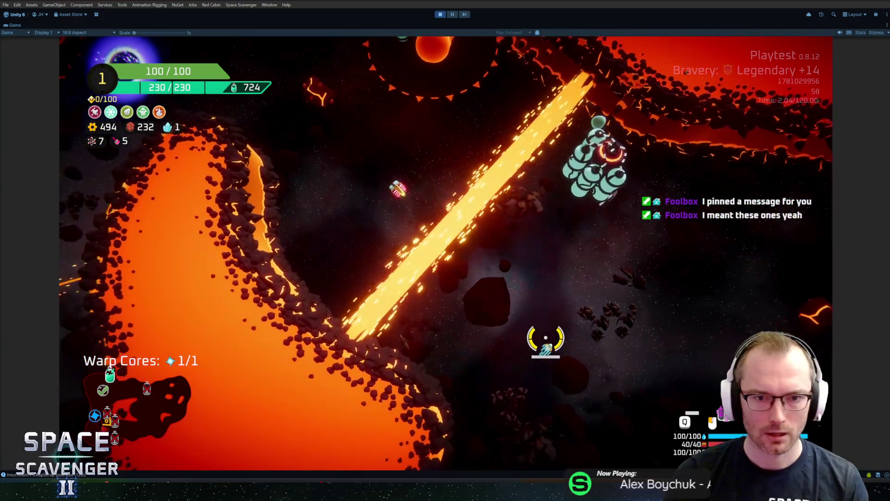
Fly toward the closed Oxygen Station, fire the large laser, and exit Play mode
{"action": "mouse_move", "coordinate": [458, 144]}
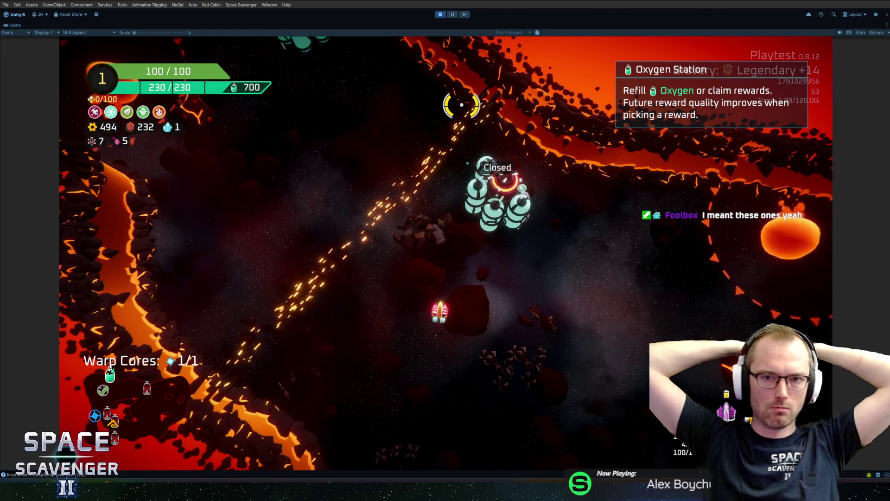
{"action": "key", "text": "w"}
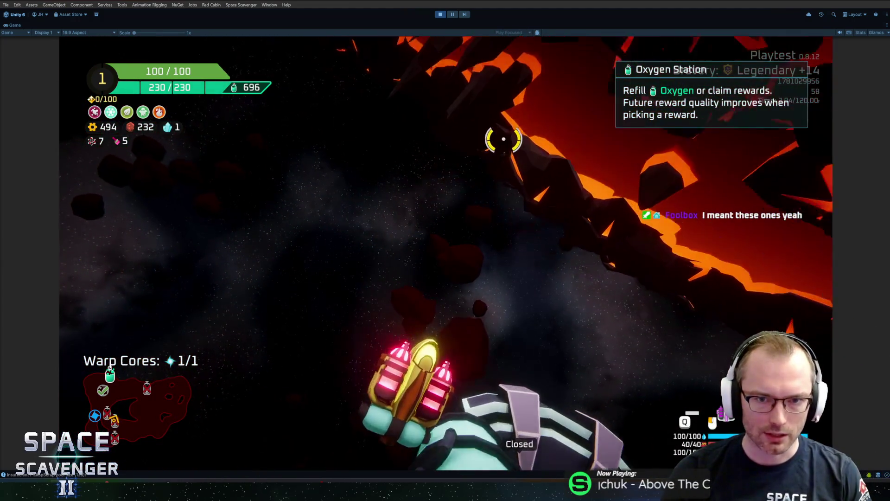
{"action": "right_click", "coordinate": [464, 121]}
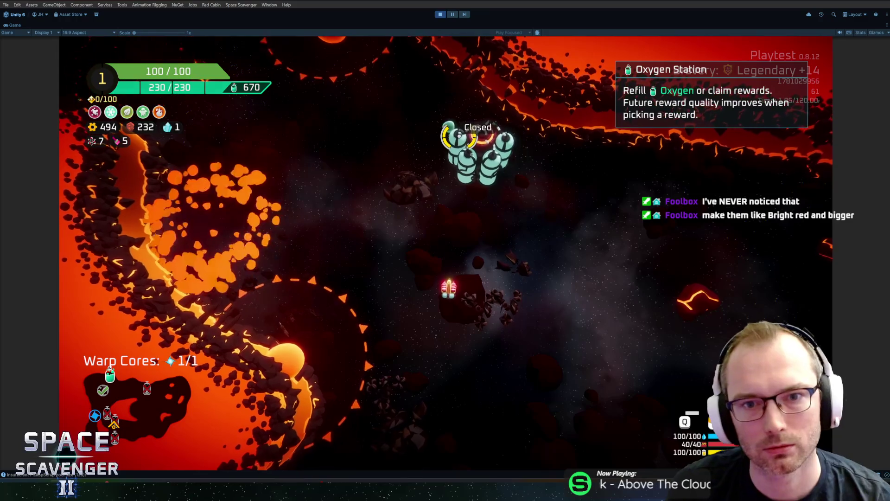
{"action": "key", "text": "ctrl+p"}
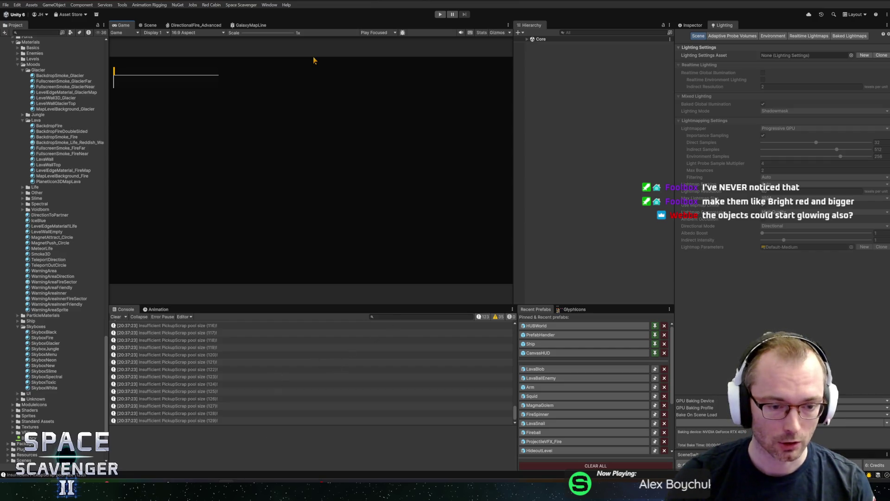
Switch to Blender and save VFX.blend
{"action": "key", "text": "alt+Tab"}
{"action": "scroll", "coordinate": [571, 223], "scroll_direction": "down", "scroll_amount": 3}
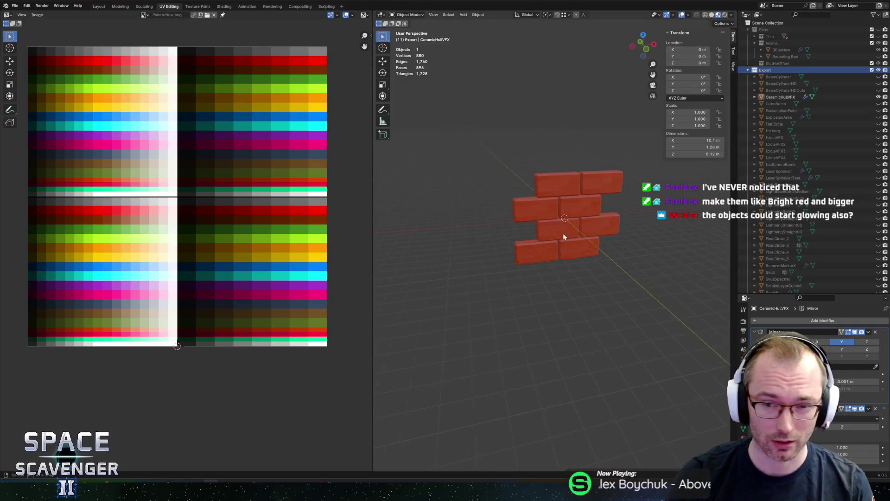
{"action": "scroll", "coordinate": [568, 232], "scroll_direction": "up", "scroll_amount": 5}
{"action": "key", "text": "ctrl+s"}
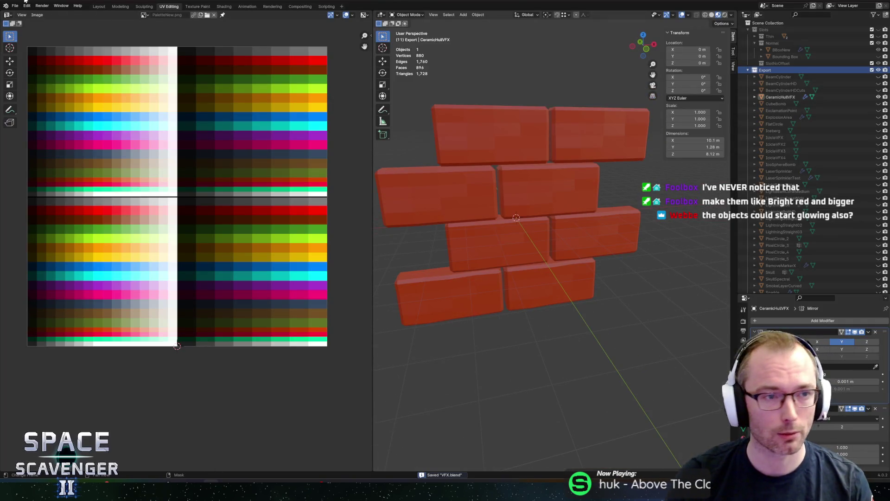
Browse the project's blend files in File > Open, then cancel without opening one
{"action": "left_click", "coordinate": [15, 6]}
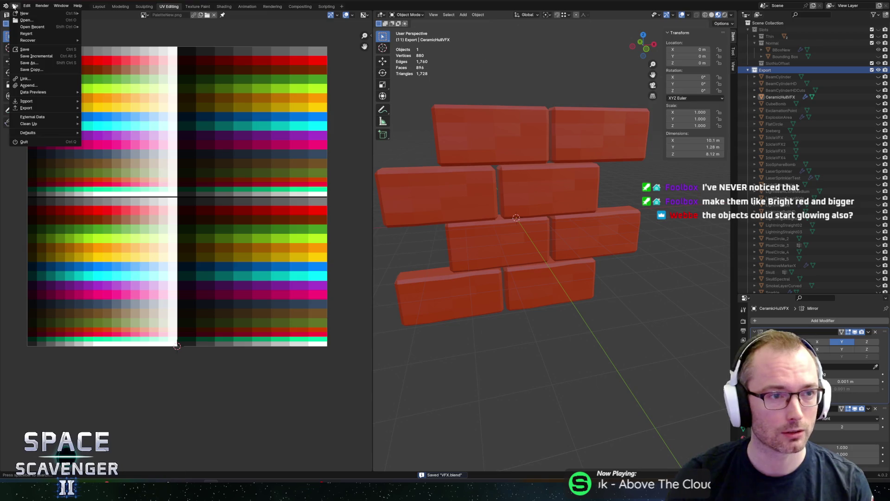
{"action": "left_click", "coordinate": [33, 20]}
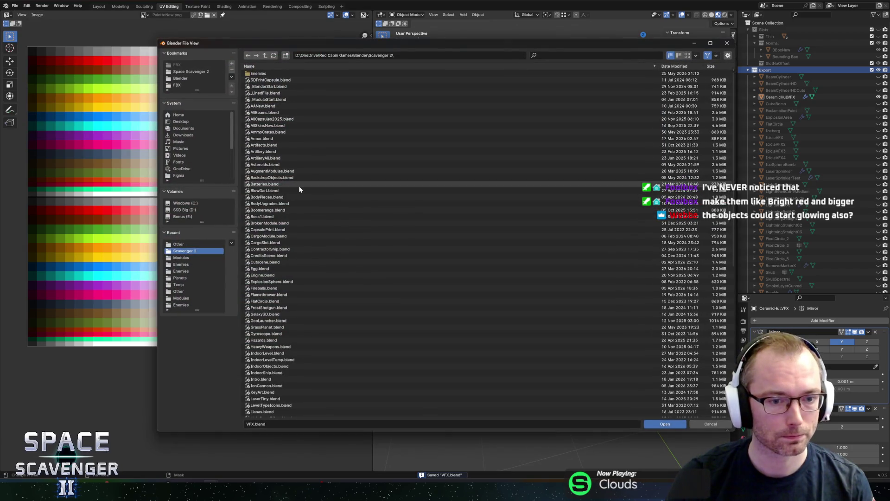
{"action": "scroll", "coordinate": [335, 239], "scroll_direction": "down", "scroll_amount": 10}
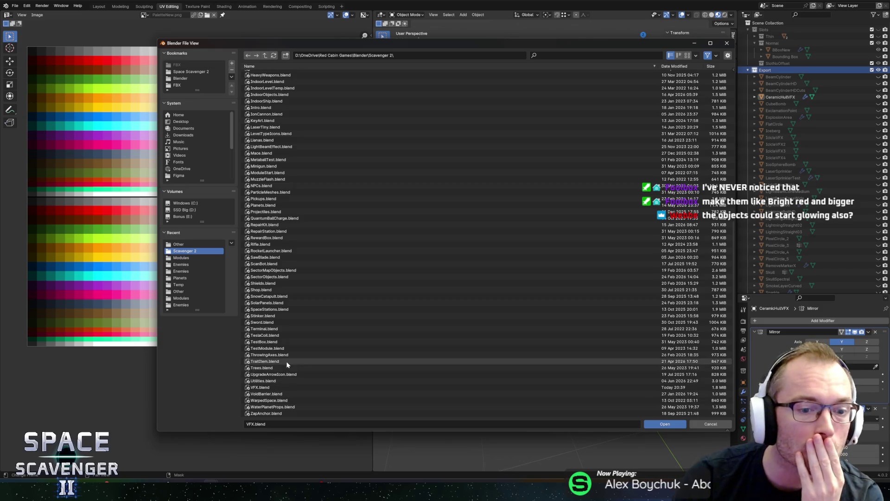
{"action": "key", "text": "Escape"}
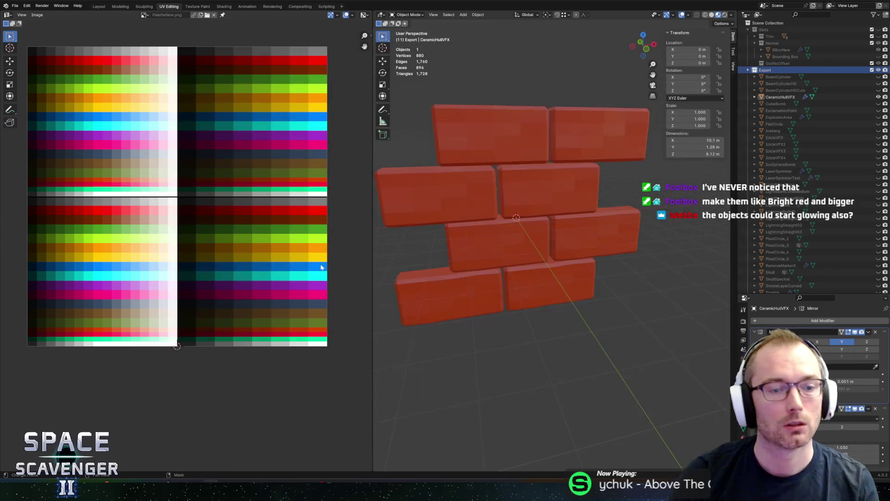
{"action": "key", "text": "alt+Tab"}
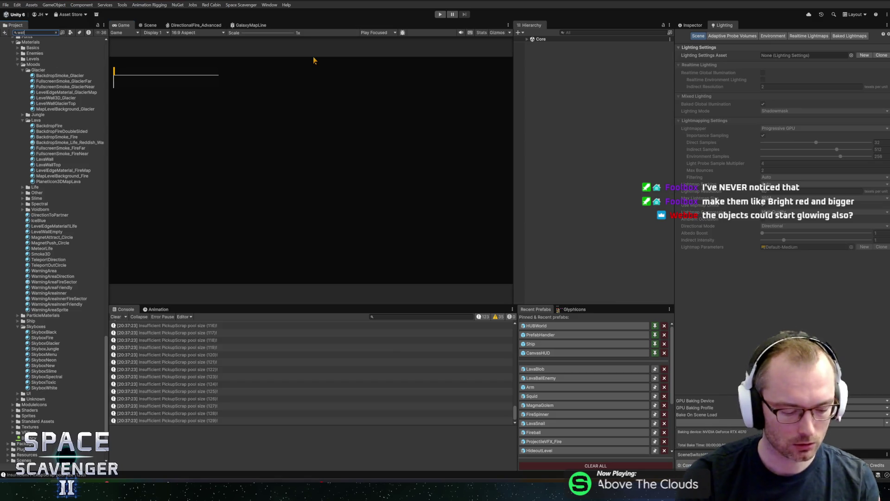
Search 'wallca' in Project, open the WallCano prefab, and select VolcanoBase
{"action": "type", "text": "ca"}
{"action": "double_click", "coordinate": [19, 59]}
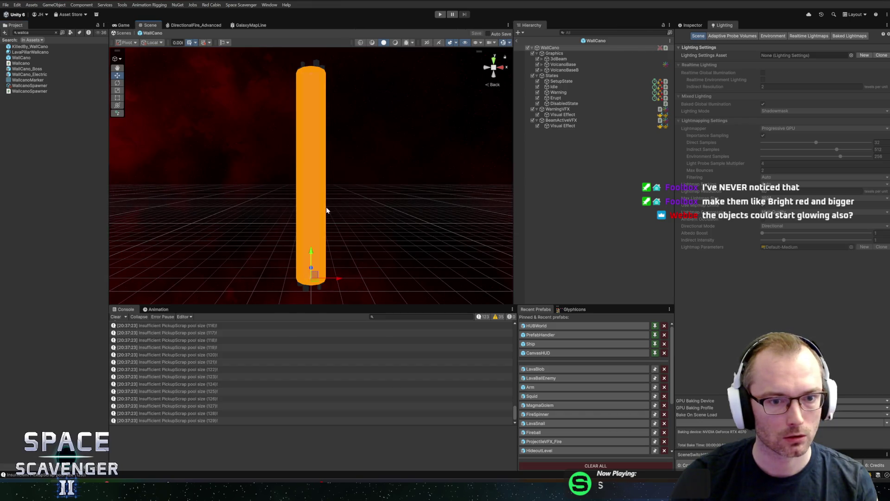
{"action": "left_click", "coordinate": [563, 65]}
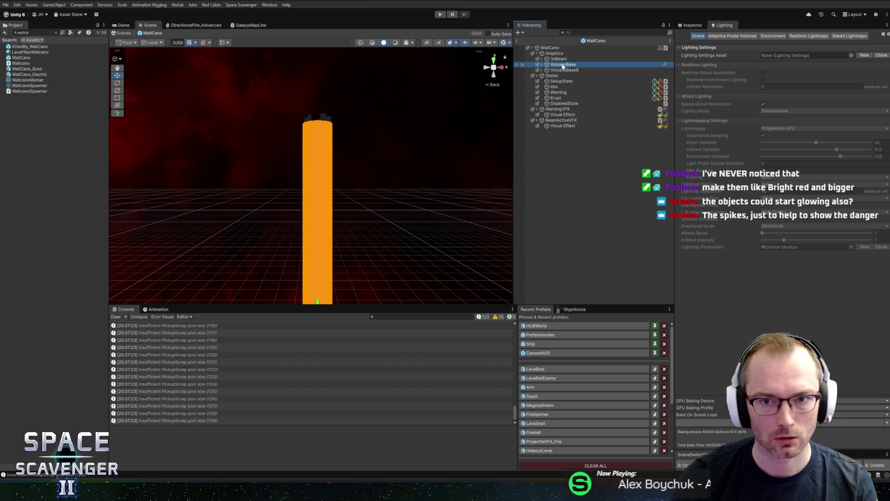
{"action": "left_click", "coordinate": [688, 25]}
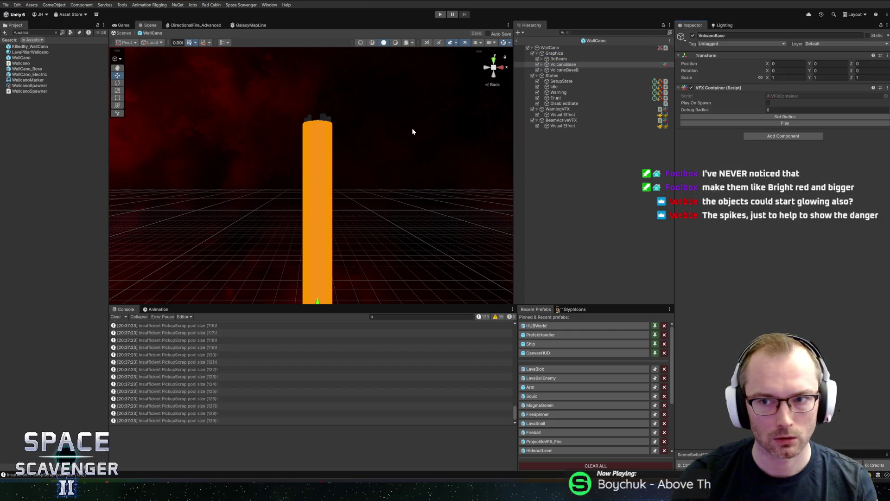
Select MeshA and locate its WallcanoMarker mesh among the project assets
{"action": "left_click", "coordinate": [561, 71]}
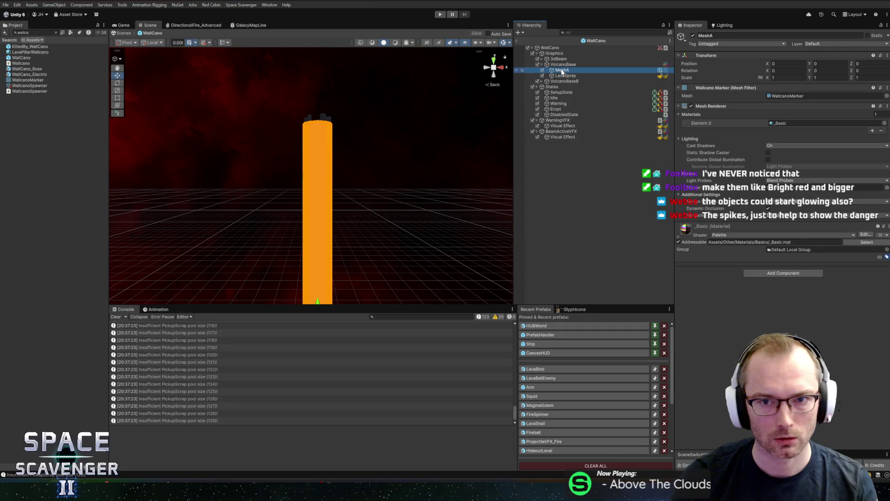
{"action": "left_click", "coordinate": [775, 97]}
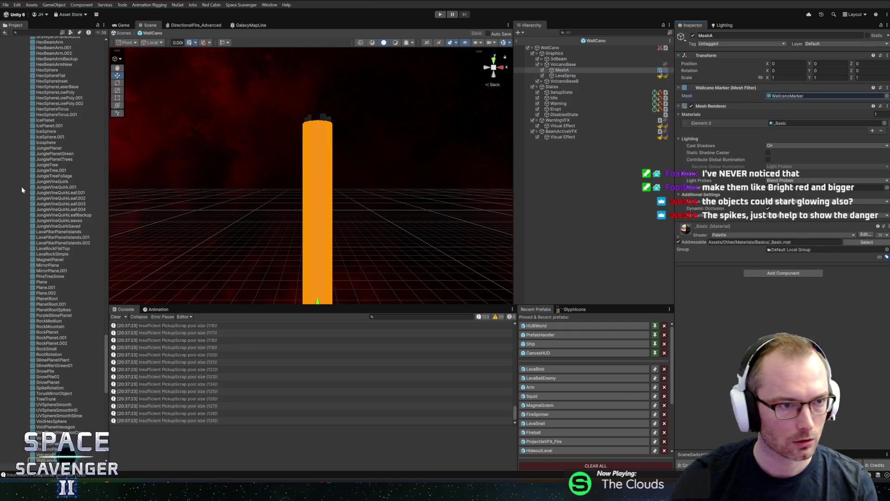
{"action": "scroll", "coordinate": [28, 186], "scroll_direction": "down", "scroll_amount": 10}
{"action": "scroll", "coordinate": [43, 188], "scroll_direction": "up", "scroll_amount": 15}
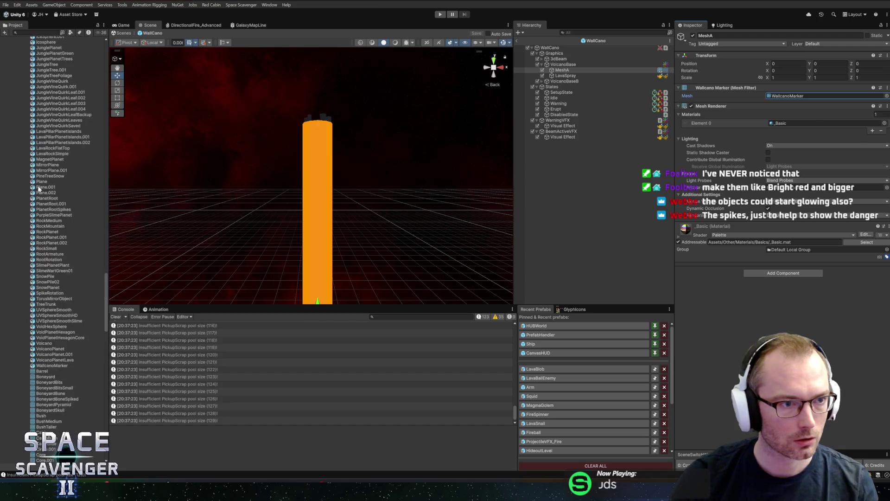
{"action": "scroll", "coordinate": [39, 189], "scroll_direction": "down", "scroll_amount": 5}
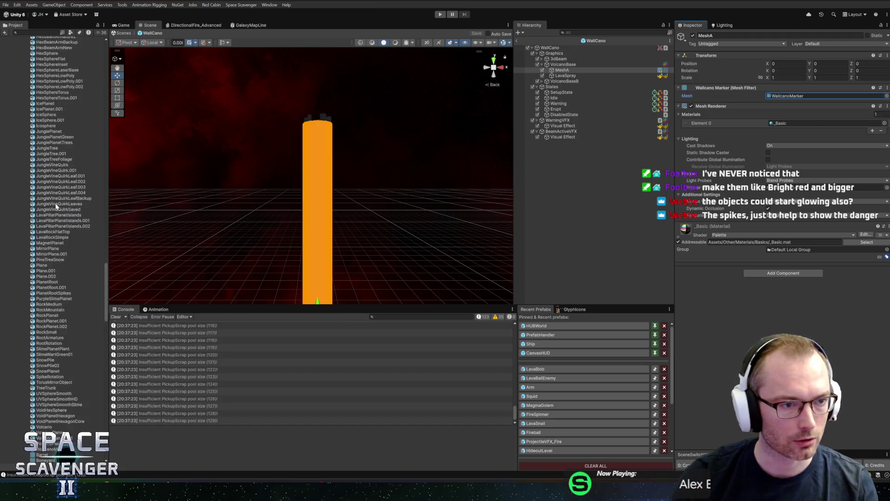
{"action": "key", "text": "alt+Tab"}
Open Planets.blend from the project's blend files
{"action": "left_click", "coordinate": [16, 6]}
{"action": "left_click", "coordinate": [24, 26]}
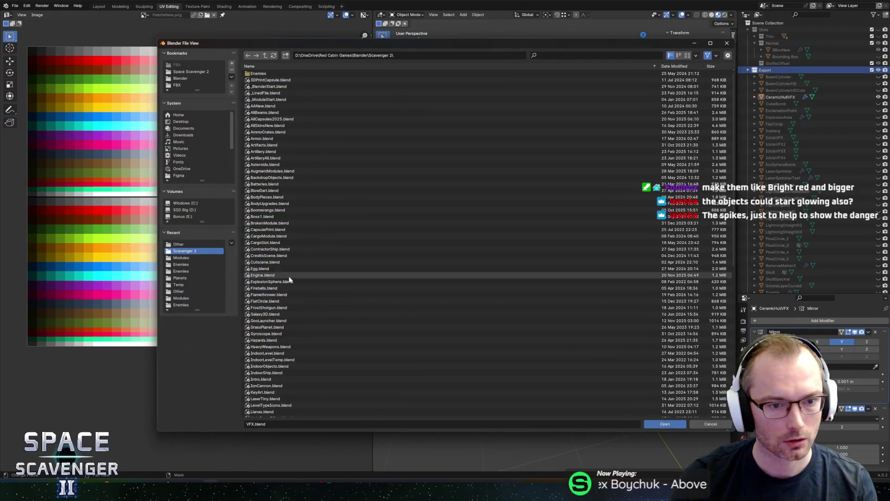
{"action": "scroll", "coordinate": [278, 325], "scroll_direction": "down", "scroll_amount": 7}
{"action": "scroll", "coordinate": [269, 340], "scroll_direction": "down", "scroll_amount": 1}
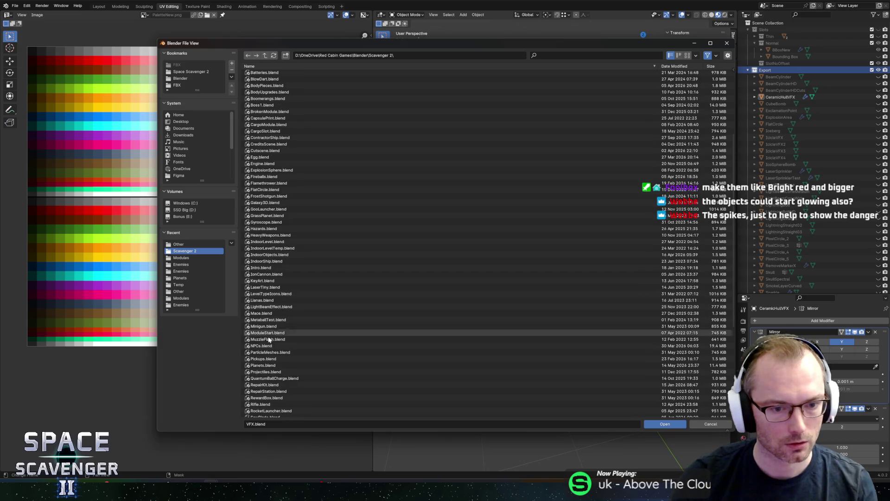
{"action": "double_click", "coordinate": [255, 365]}
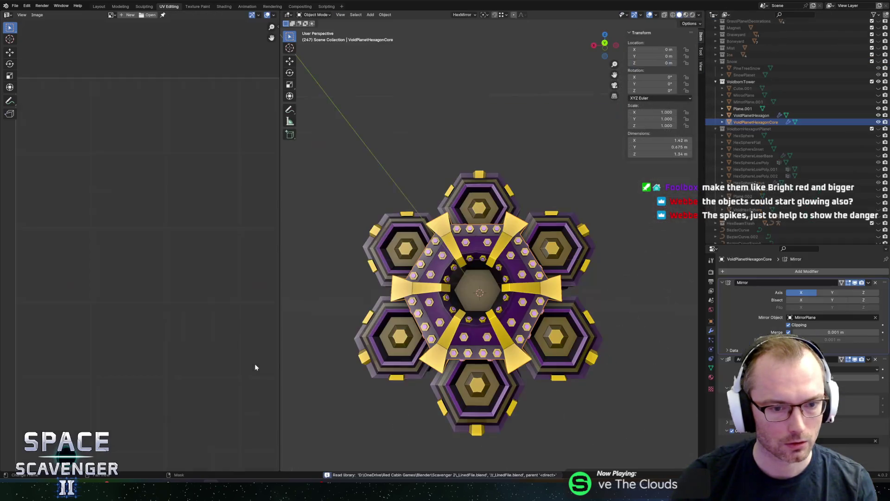
Hide the VoidbornTower collection and collapse the Voidborn collections in the Outliner
{"action": "left_click_drag", "start_coordinate": [406, 238], "coordinate": [445, 204]}
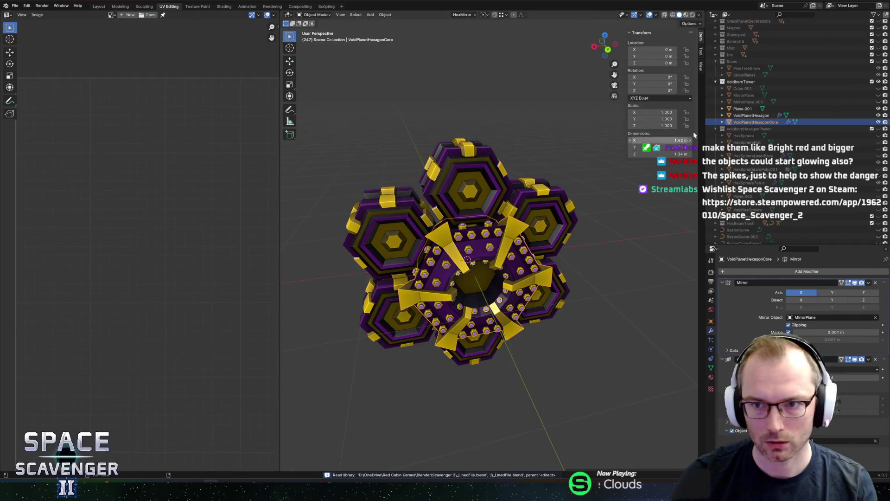
{"action": "left_click", "coordinate": [878, 83]}
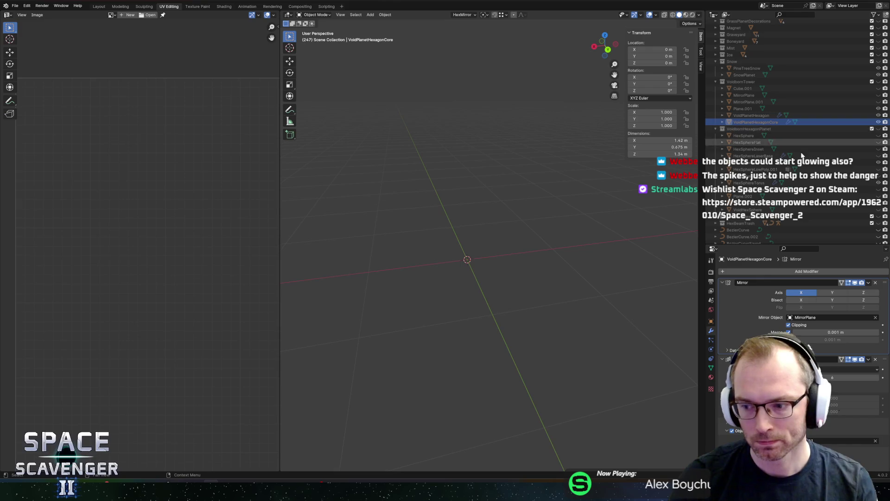
{"action": "scroll", "coordinate": [742, 139], "scroll_direction": "up", "scroll_amount": 3}
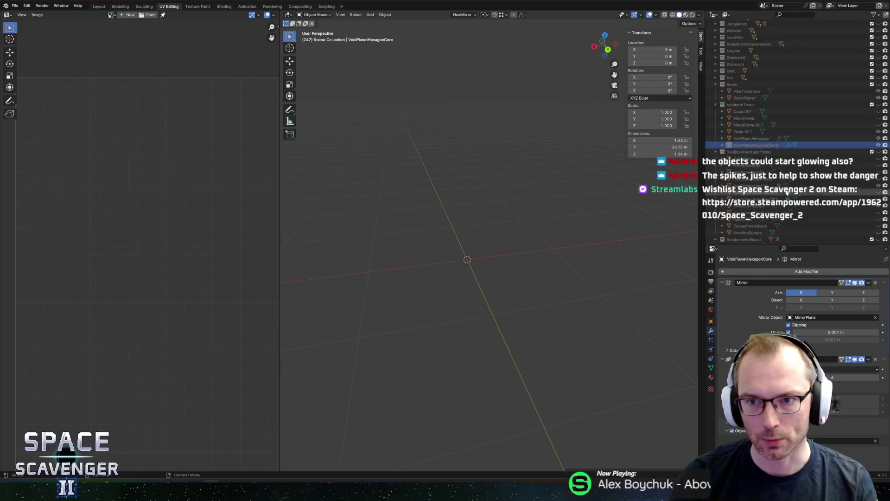
{"action": "left_click", "coordinate": [716, 132]}
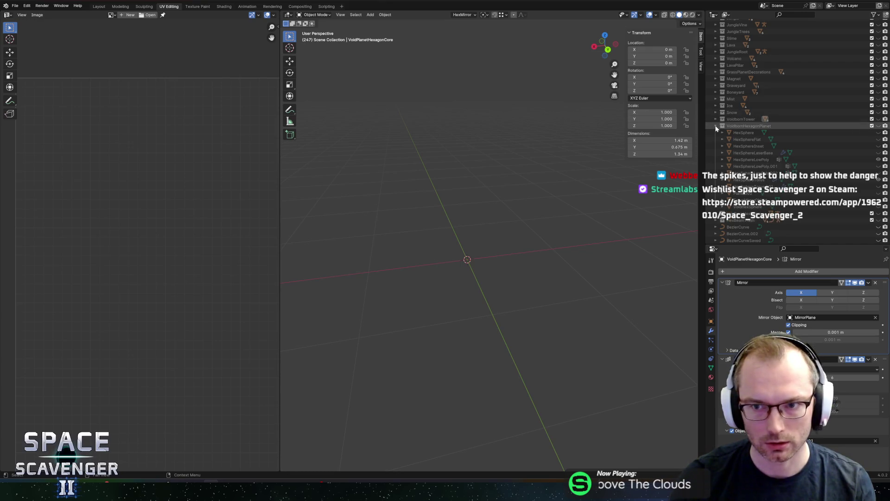
{"action": "left_click", "coordinate": [715, 125]}
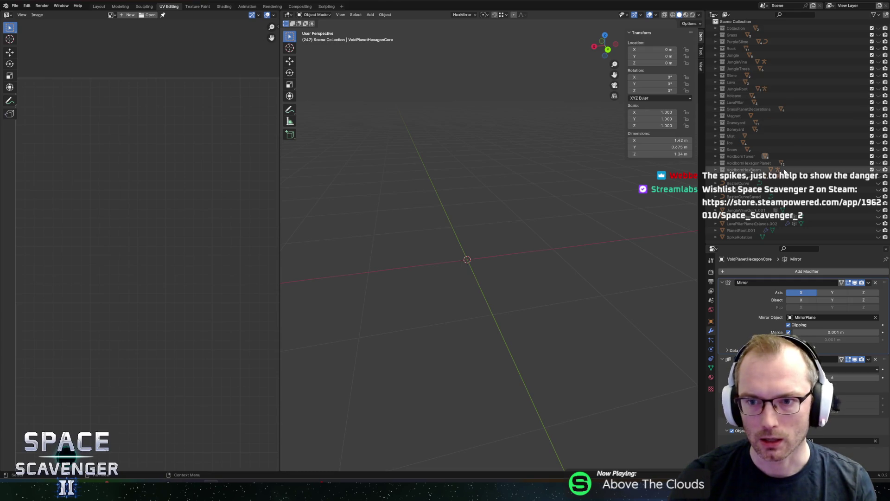
Enlarge the Outliner area and toggle the LavaPillar collection's visibility to inspect its rocks
{"action": "left_click_drag", "start_coordinate": [750, 245], "coordinate": [751, 292]}
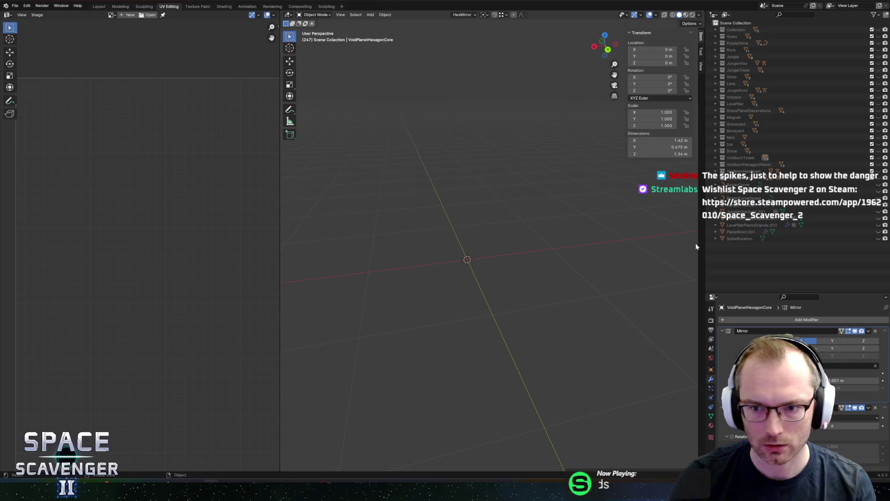
{"action": "left_click_drag", "start_coordinate": [703, 244], "coordinate": [680, 247]}
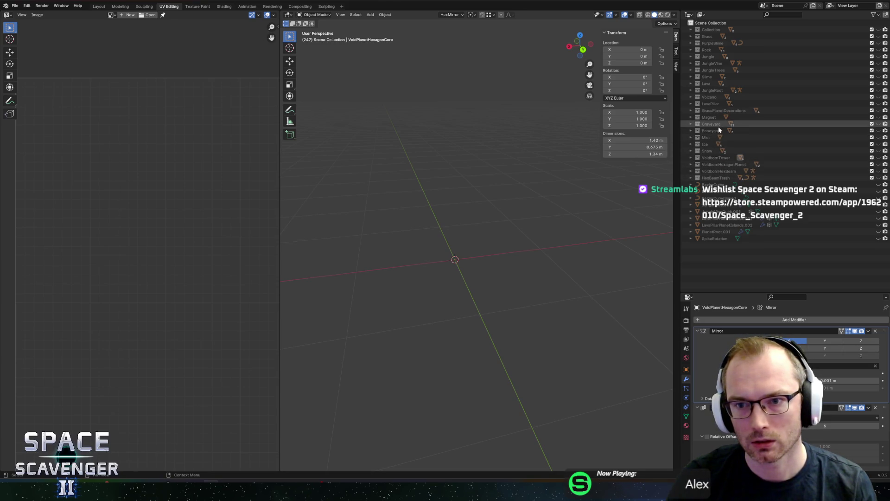
{"action": "left_click", "coordinate": [837, 104]}
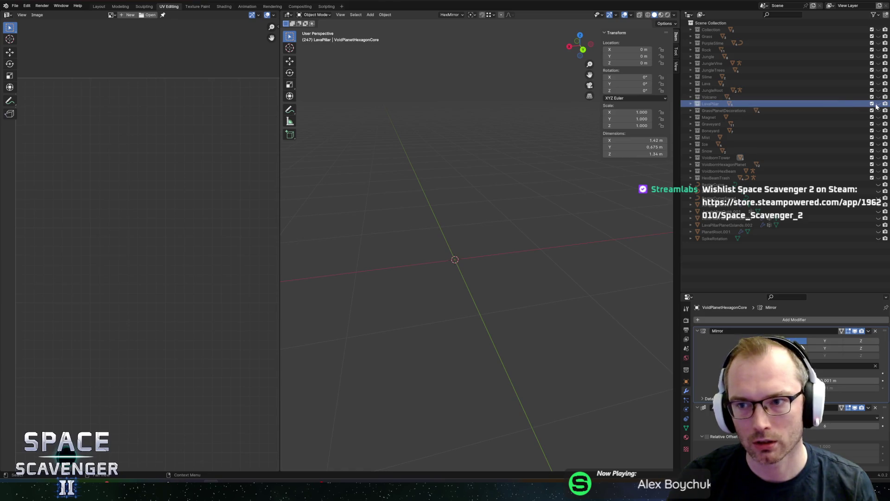
{"action": "left_click", "coordinate": [878, 104]}
{"action": "scroll", "coordinate": [503, 248], "scroll_direction": "up", "scroll_amount": 8}
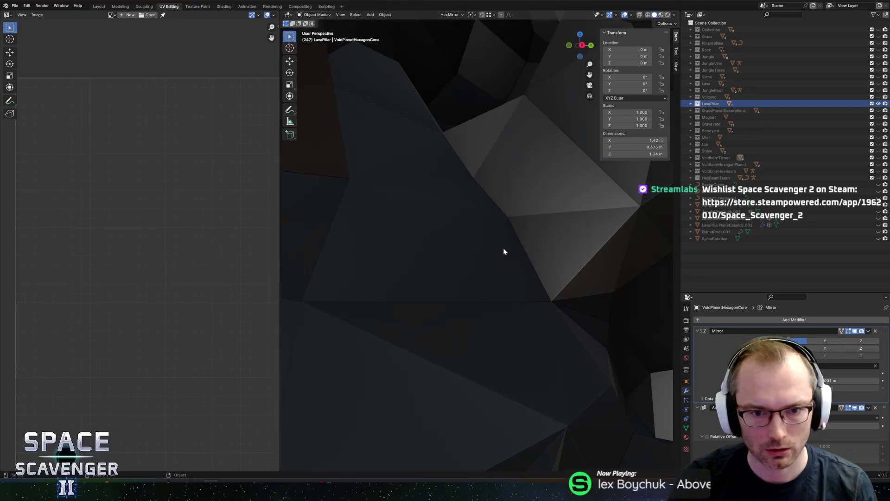
{"action": "scroll", "coordinate": [537, 273], "scroll_direction": "down", "scroll_amount": 5}
{"action": "mouse_move", "coordinate": [532, 278]}
{"action": "left_mouse_down"}
{"action": "mouse_move", "coordinate": [505, 139]}
{"action": "mouse_move", "coordinate": [519, 148]}
{"action": "mouse_move", "coordinate": [631, 93]}
{"action": "mouse_move", "coordinate": [530, 167]}
{"action": "left_mouse_up"}
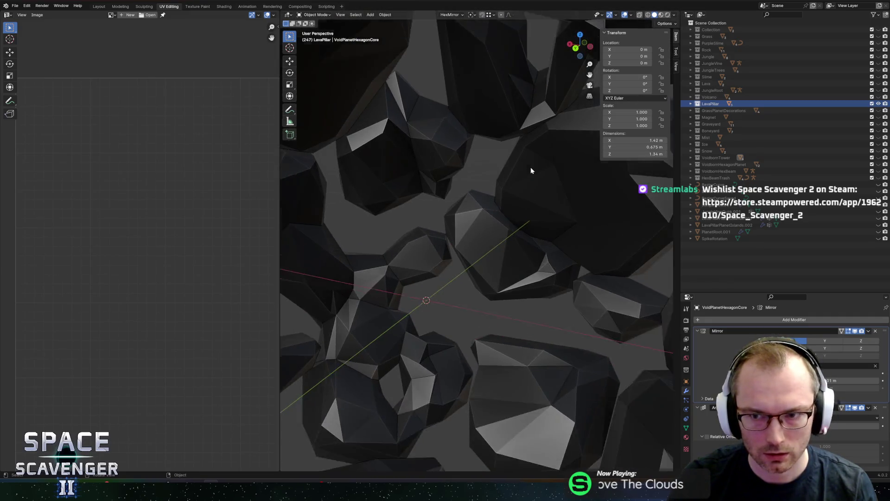
{"action": "scroll", "coordinate": [530, 167], "scroll_direction": "down", "scroll_amount": 6}
Isolate the Volcano collection, then show only the WallcanoMarker spike mesh
{"action": "left_click", "coordinate": [879, 97], "text": "ctrl"}
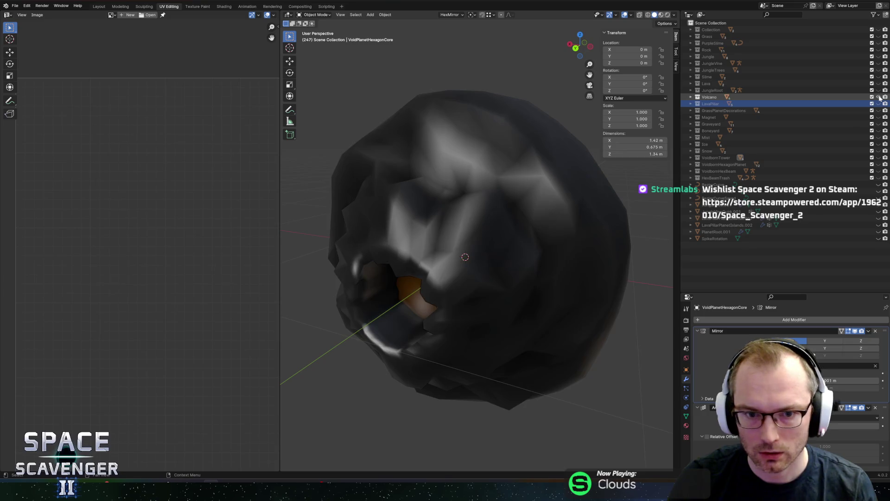
{"action": "mouse_move", "coordinate": [528, 247]}
{"action": "left_mouse_down"}
{"action": "mouse_move", "coordinate": [552, 214]}
{"action": "mouse_move", "coordinate": [531, 179]}
{"action": "mouse_move", "coordinate": [533, 198]}
{"action": "left_mouse_up"}
{"action": "left_click", "coordinate": [690, 97]}
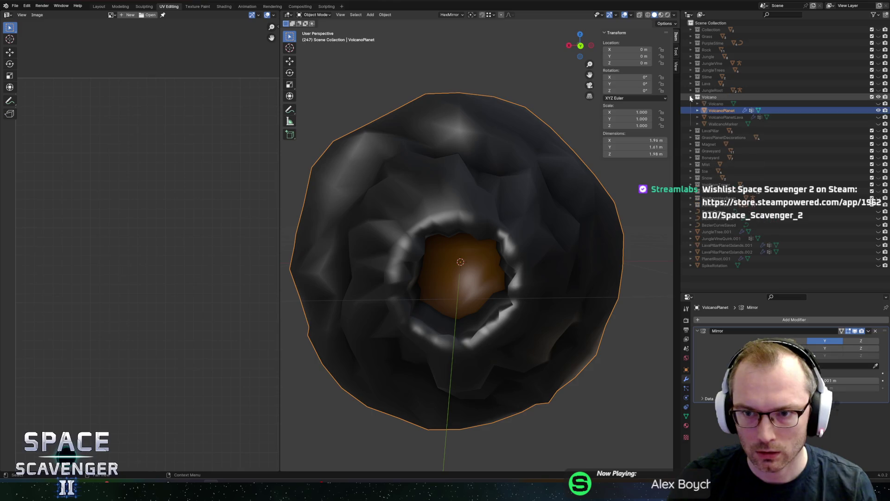
{"action": "left_click", "coordinate": [731, 116]}
{"action": "left_click", "coordinate": [724, 124]}
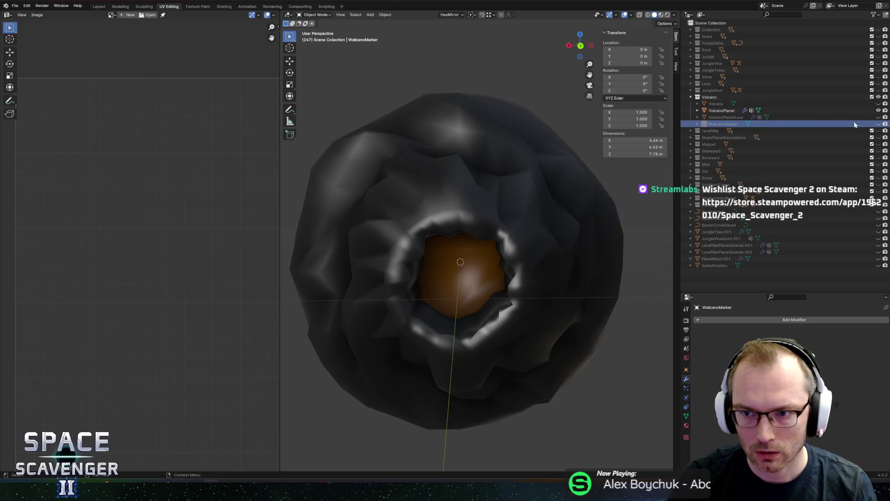
{"action": "left_click", "coordinate": [879, 124], "text": "ctrl"}
{"action": "key", "text": "Tab"}
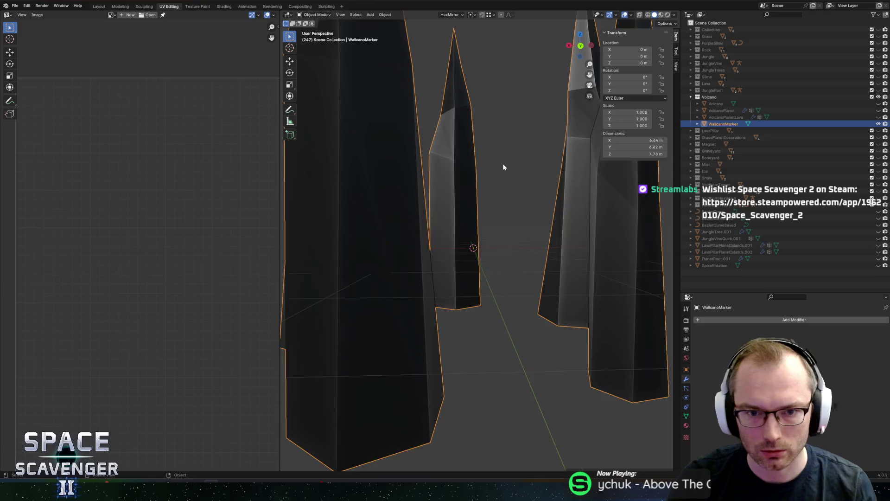
Load PaletteNew.png in the UV editor and move the spike UVs onto the blue swatch
{"action": "scroll", "coordinate": [537, 194], "scroll_direction": "down", "scroll_amount": 8}
{"action": "scroll", "coordinate": [562, 201], "scroll_direction": "up", "scroll_amount": 5}
{"action": "mouse_move", "coordinate": [562, 201]}
{"action": "left_mouse_down"}
{"action": "mouse_move", "coordinate": [613, 193]}
{"action": "mouse_move", "coordinate": [282, 193]}
{"action": "mouse_move", "coordinate": [600, 200]}
{"action": "left_mouse_up"}
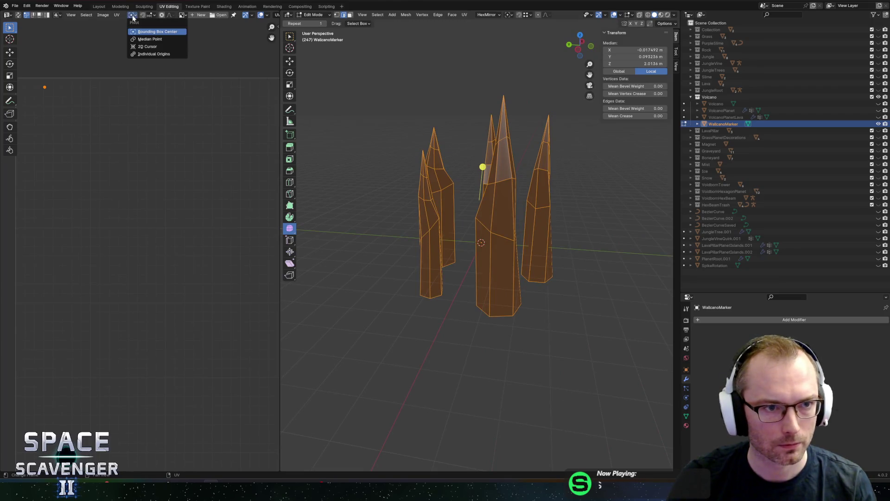
{"action": "left_click", "coordinate": [182, 15]}
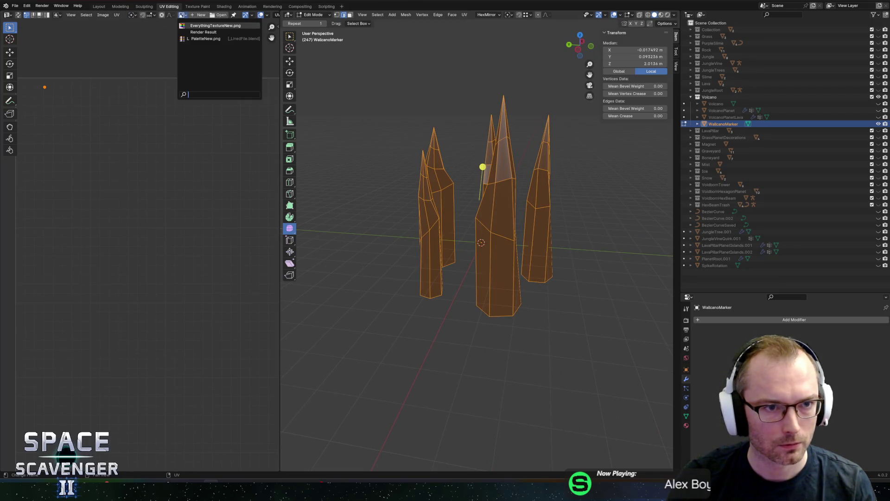
{"action": "left_click", "coordinate": [204, 39]}
{"action": "scroll", "coordinate": [126, 113], "scroll_direction": "down", "scroll_amount": 1}
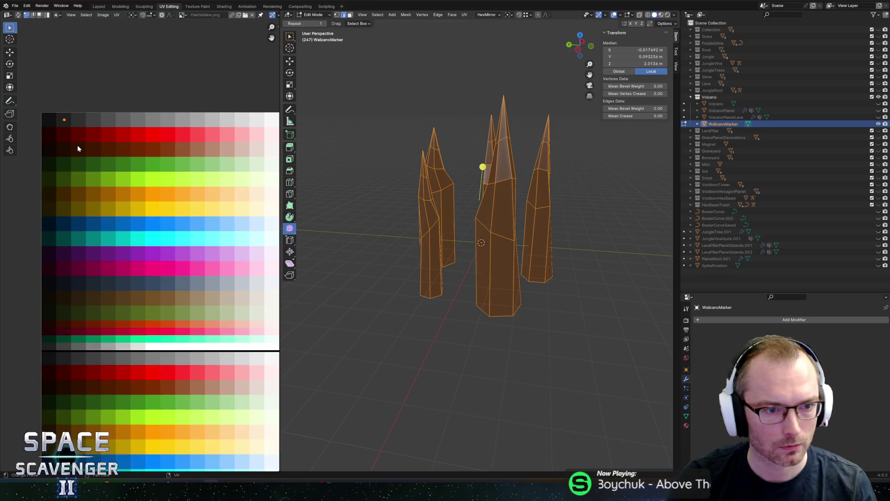
{"action": "key", "text": "g"}
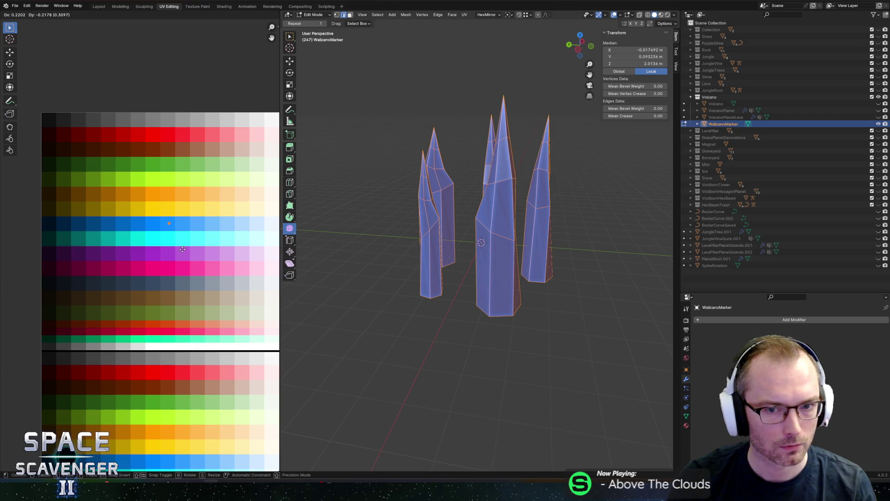
{"action": "left_click", "coordinate": [183, 249]}
{"action": "key", "text": "Tab"}
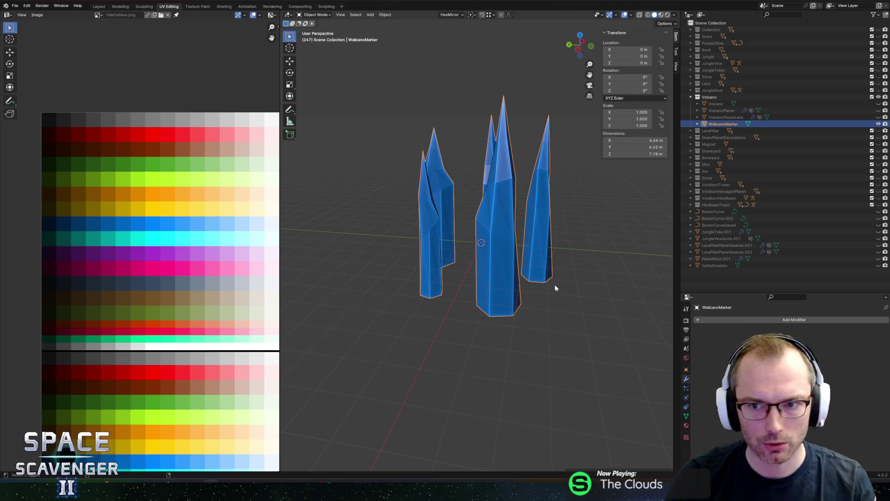
Export the scene over Planets.fbx in the Planets FBX folder using the Unity preset
{"action": "key", "text": "F3"}
{"action": "key", "text": "Return"}
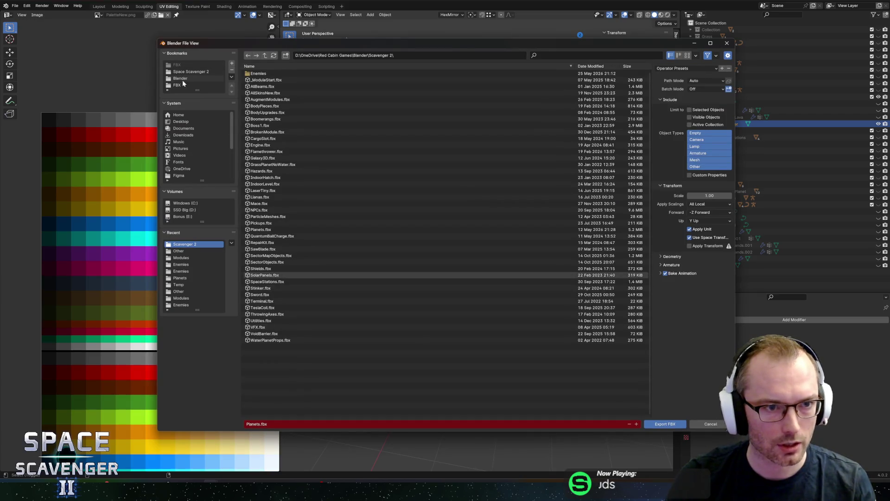
{"action": "left_click", "coordinate": [183, 84]}
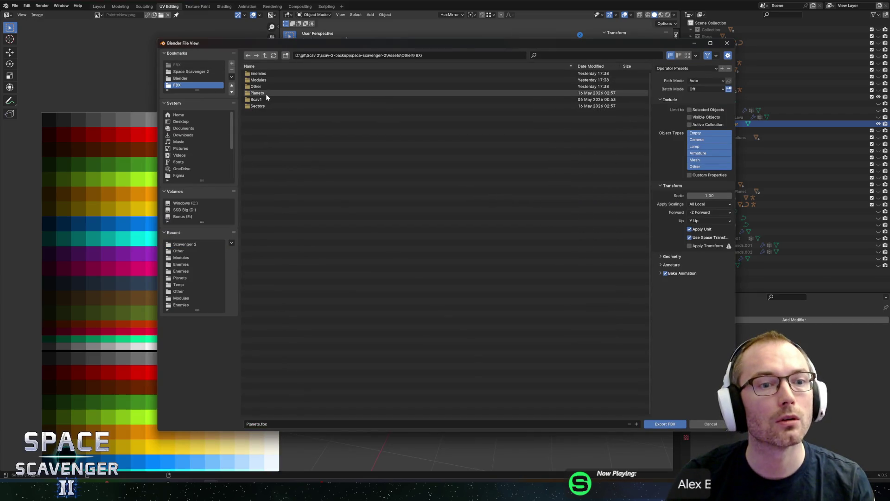
{"action": "left_click", "coordinate": [266, 93]}
{"action": "left_click", "coordinate": [270, 106]}
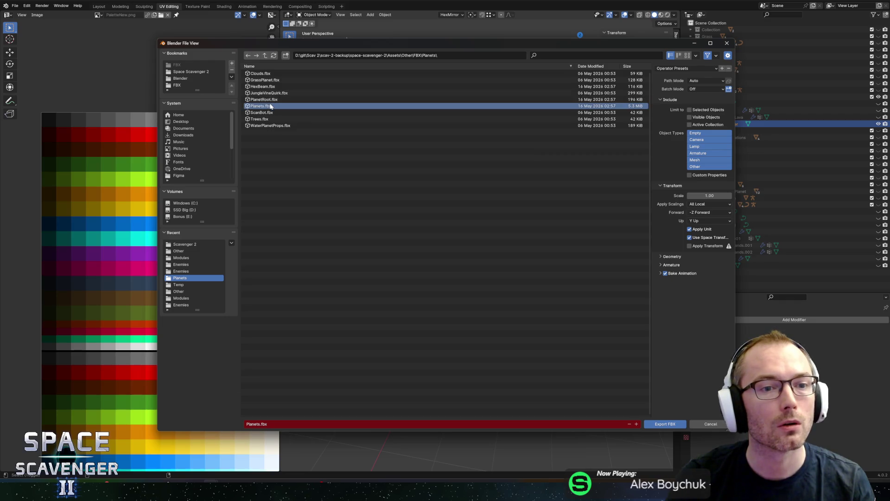
{"action": "left_click", "coordinate": [682, 69]}
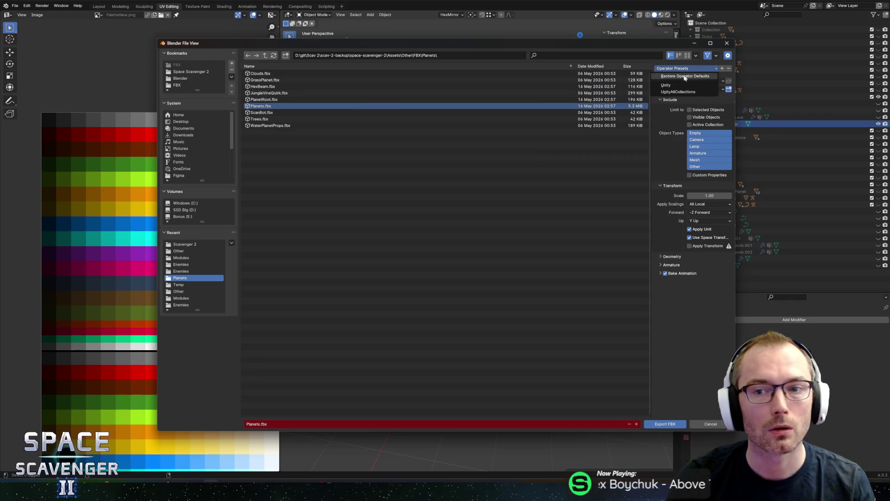
{"action": "left_click", "coordinate": [668, 86]}
{"action": "left_click", "coordinate": [662, 423]}
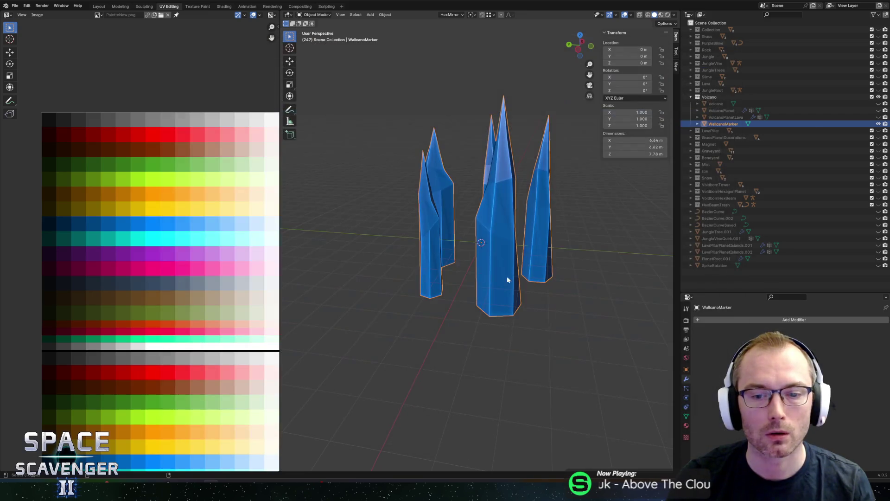
{"action": "key", "text": "alt+Tab"}
{"action": "key", "text": "alt+Tab"}
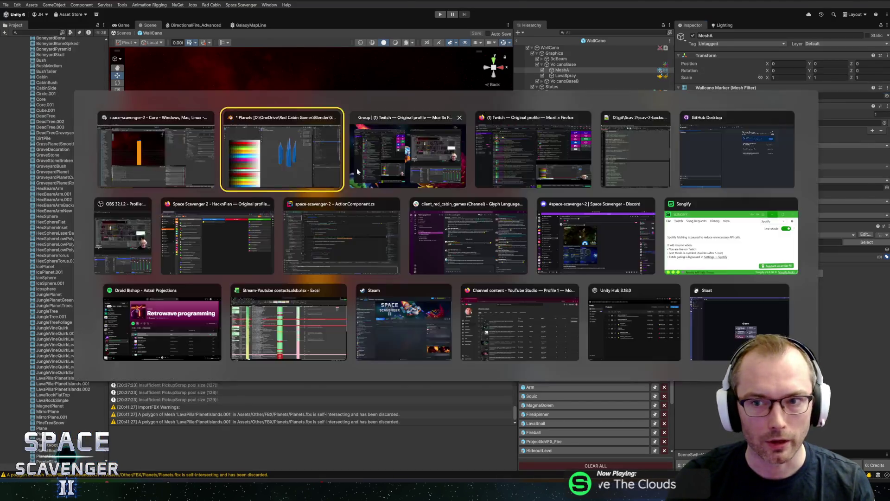
{"action": "mouse_move", "coordinate": [516, 204]}
{"action": "left_mouse_down"}
{"action": "mouse_move", "coordinate": [593, 240]}
{"action": "mouse_move", "coordinate": [602, 272]}
{"action": "left_mouse_up"}
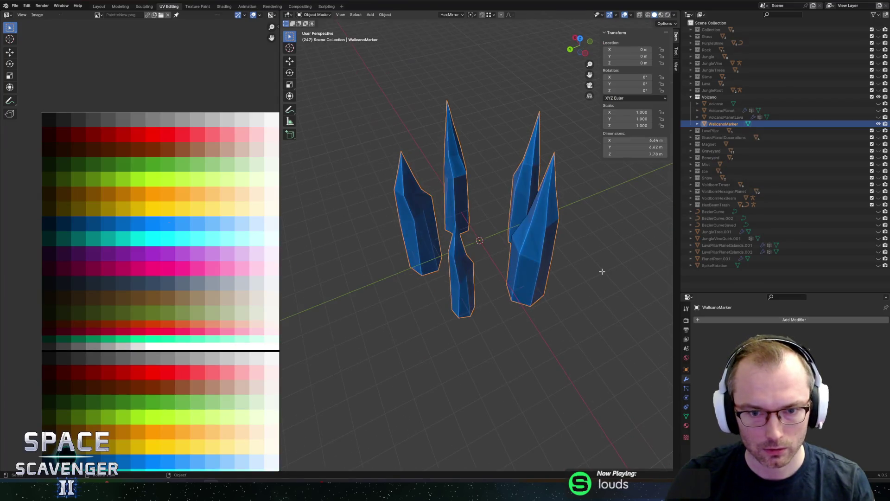
Scale the spikes up about 1.27 times and export them to Planets.fbx
{"action": "key", "text": "Tab"}
{"action": "key", "text": "period"}
{"action": "key", "text": "s"}
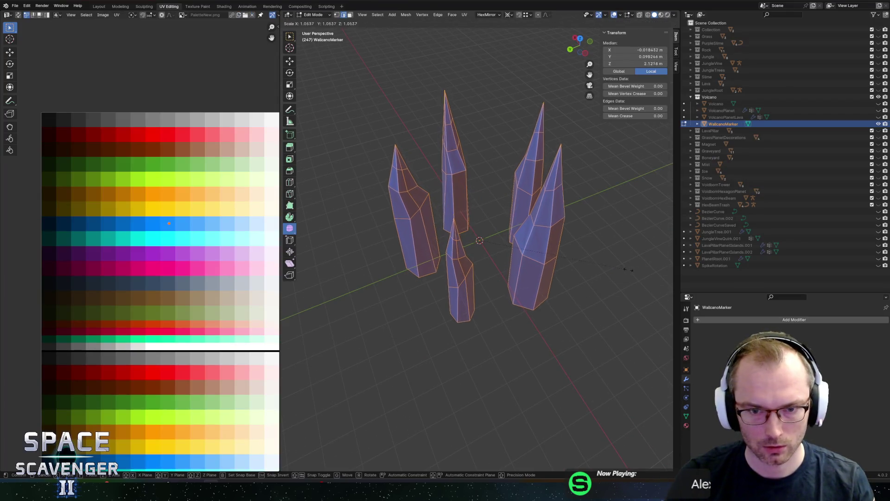
{"action": "left_click", "coordinate": [659, 269]}
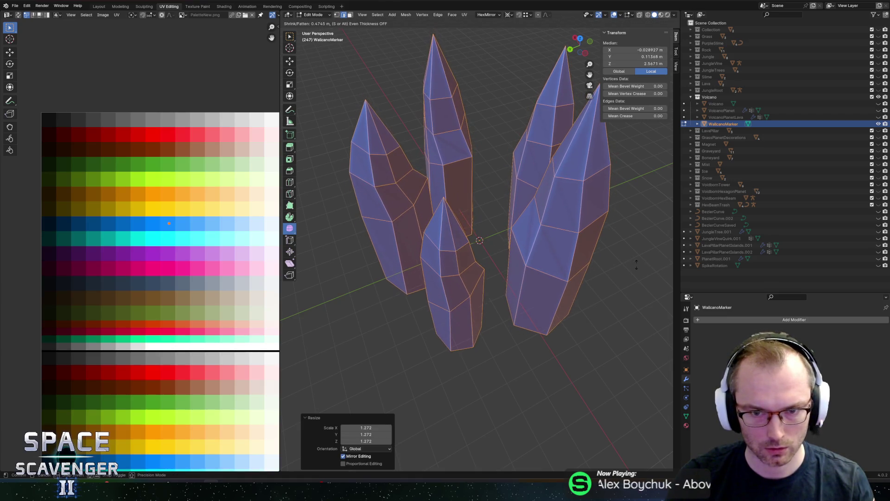
{"action": "key", "text": "ctrl+shift+e"}
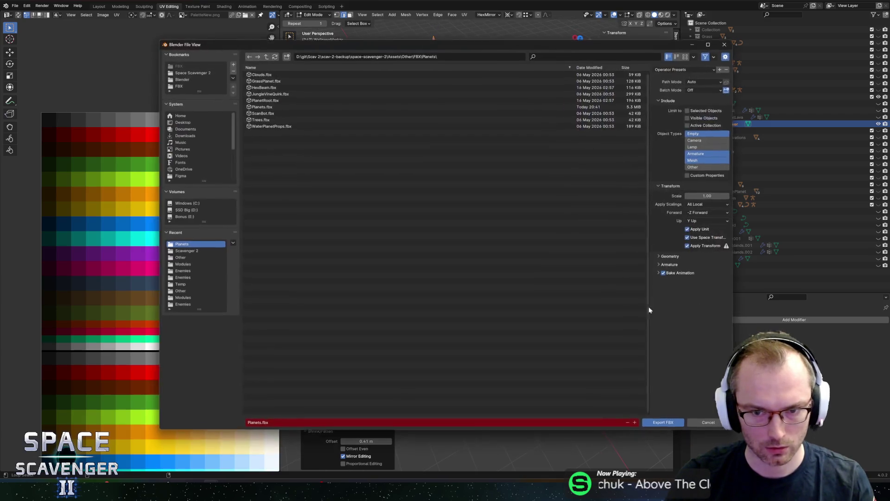
{"action": "left_click", "coordinate": [665, 424]}
{"action": "key", "text": "alt+Tab"}
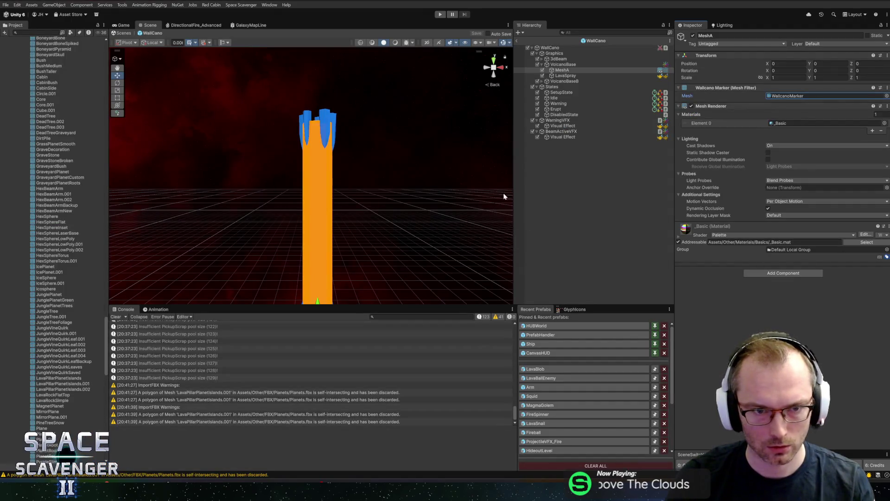
Move the spike UVs onto a pale-yellow swatch and re-export Planets.fbx
{"action": "key", "text": "alt+Tab"}
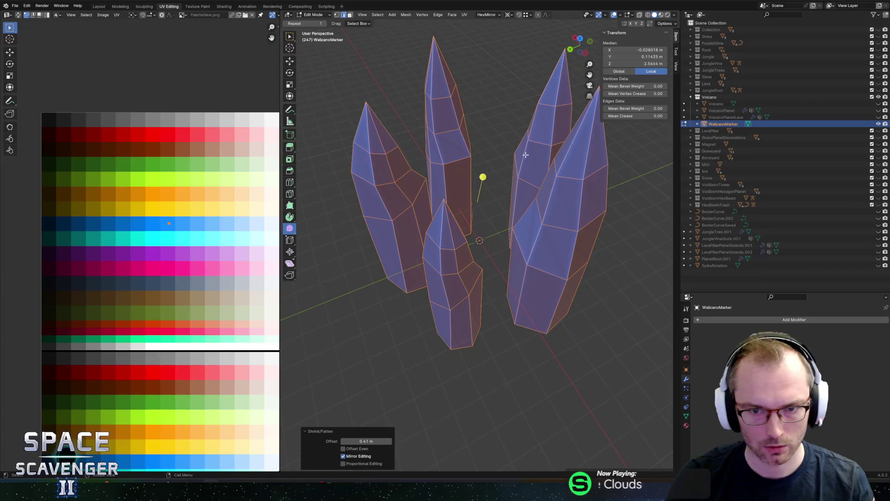
{"action": "key", "text": "g"}
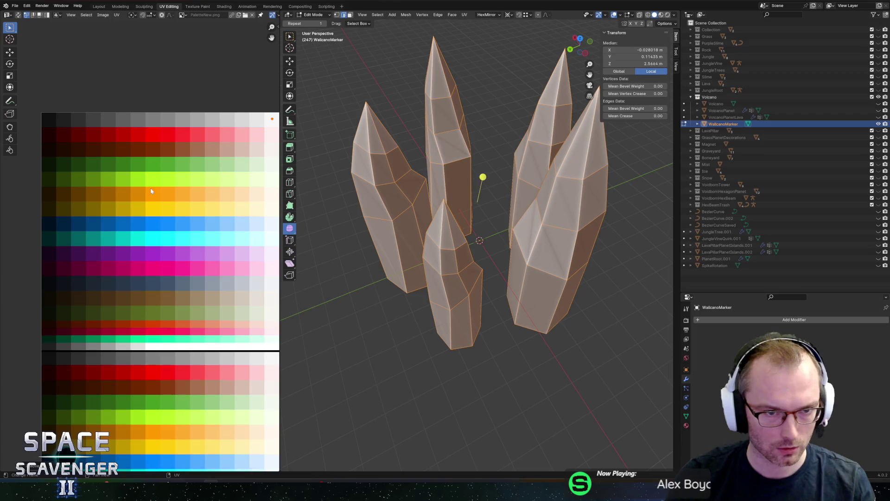
{"action": "left_click", "coordinate": [210, 203]}
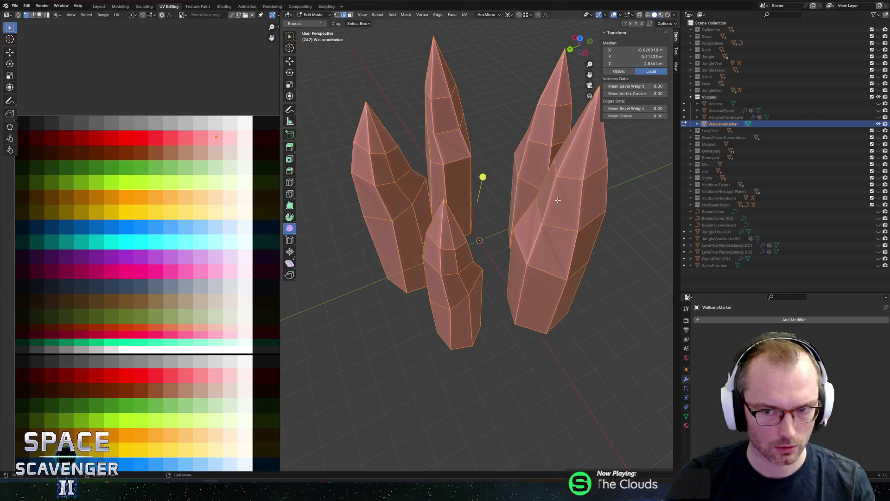
{"action": "left_click", "coordinate": [522, 210]}
{"action": "key", "text": "a"}
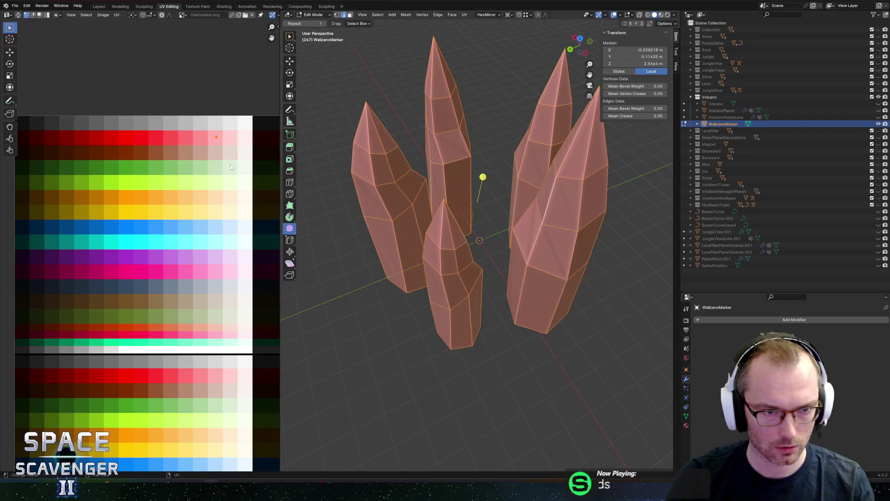
{"action": "left_click_drag", "start_coordinate": [231, 167], "coordinate": [231, 166]}
{"action": "key", "text": "g"}
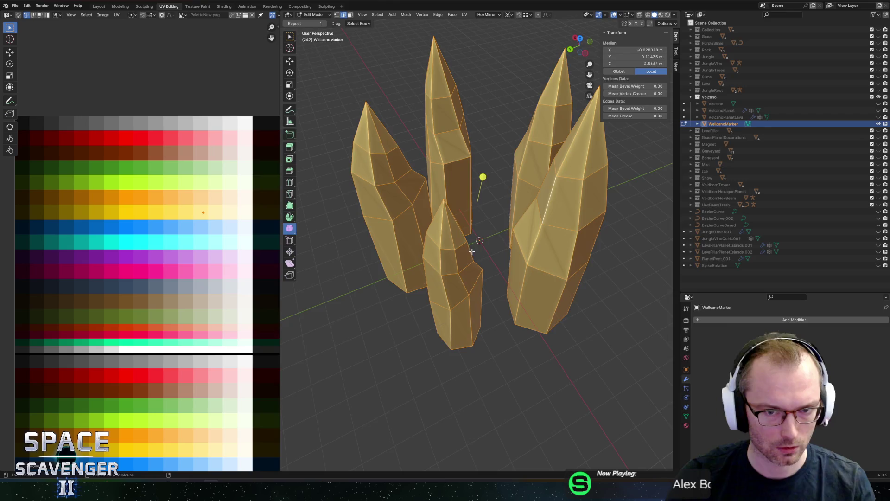
{"action": "key", "text": "ctrl+shift+e"}
{"action": "key", "text": "Return"}
{"action": "key", "text": "alt+Tab"}
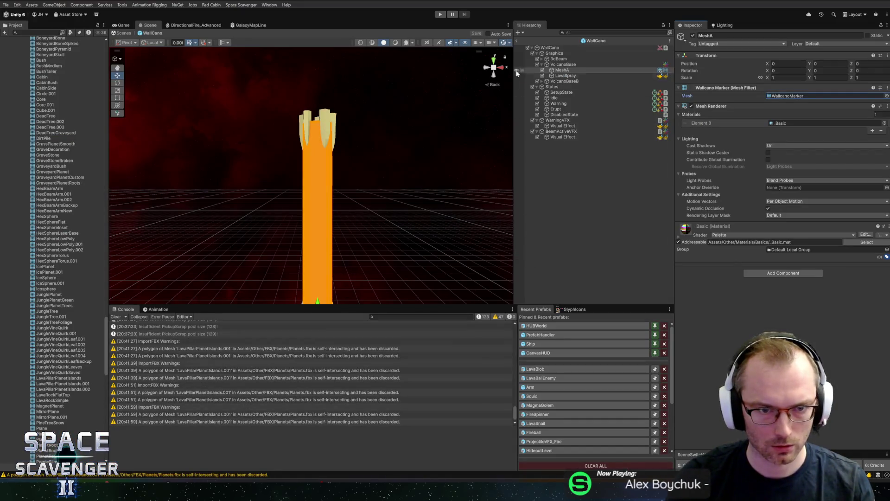
Enter Play mode to check the wallcano's new spike marker in the lava level
{"action": "left_click", "coordinate": [441, 14]}
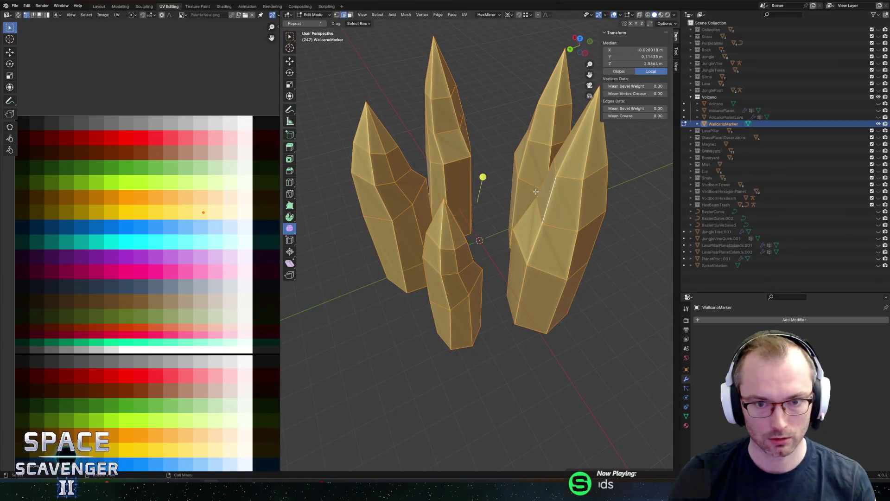
{"action": "scroll", "coordinate": [536, 192], "scroll_direction": "down", "scroll_amount": 6}
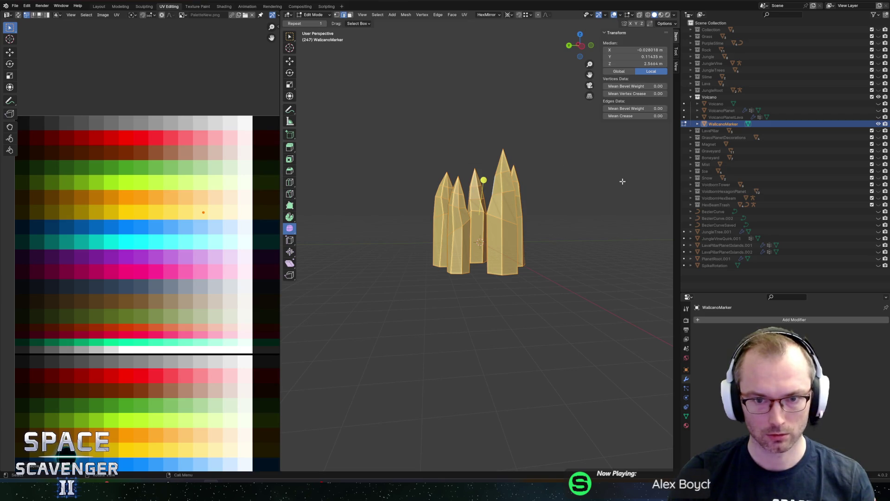
Shorten the WallcanoMarker spikes to 0.779 of their height and export the FBX
{"action": "left_click_drag", "start_coordinate": [602, 192], "coordinate": [597, 216]}
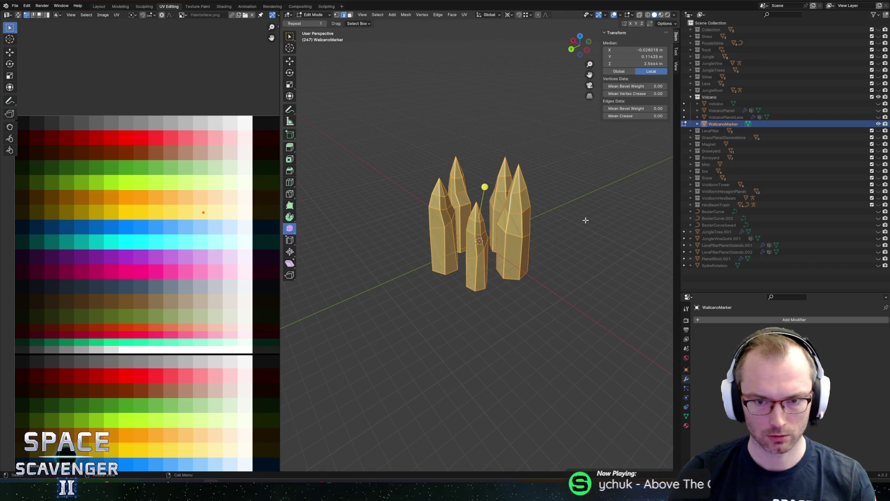
{"action": "left_click", "coordinate": [603, 225]}
{"action": "left_click_drag", "start_coordinate": [603, 225], "coordinate": [566, 195]}
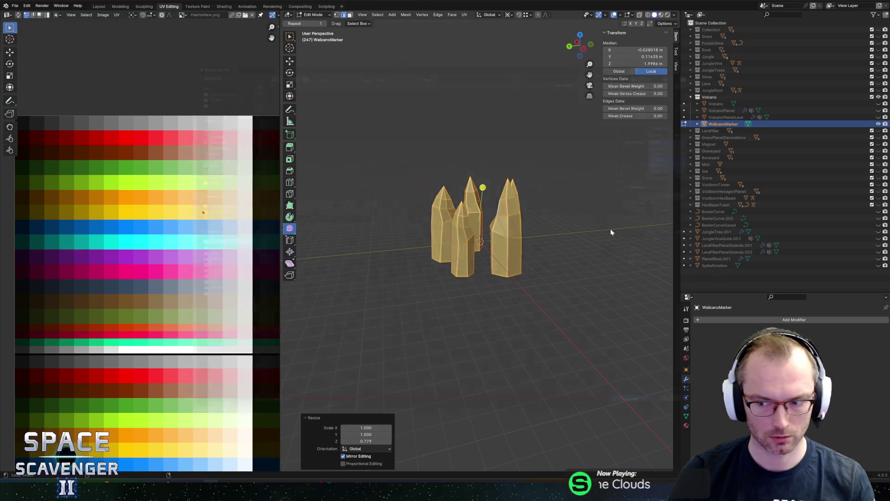
{"action": "key", "text": "ctrl+shift+e"}
{"action": "left_click", "coordinate": [665, 421]}
Fly the ship toward the wallcano in the running game to check the shorter spikes
{"action": "key", "text": "alt+Tab"}
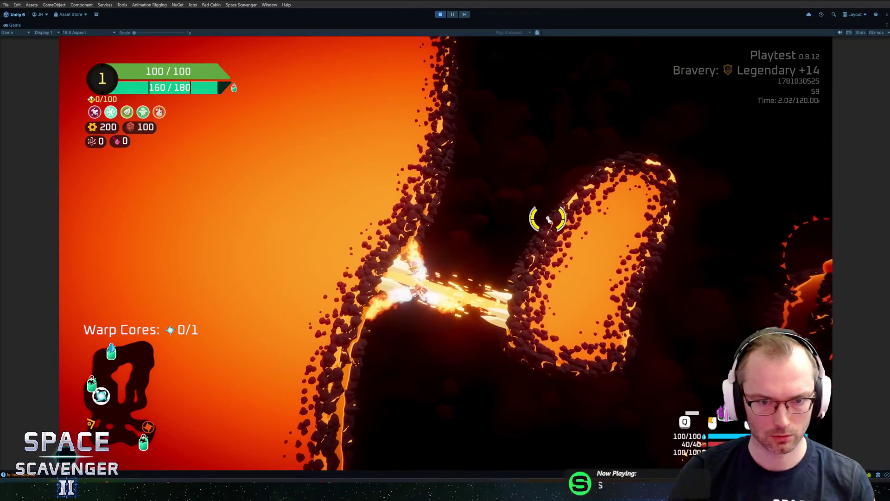
{"action": "key", "text": "s"}
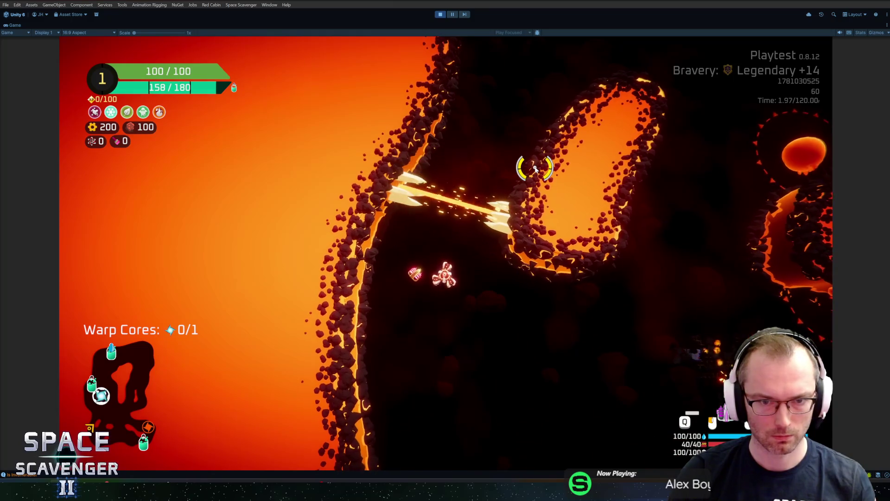
{"action": "key", "text": "alt+Tab"}
Move the spike UVs onto a darker red palette swatch and return to Object Mode for export
{"action": "scroll", "coordinate": [158, 245], "scroll_direction": "down", "scroll_amount": 4}
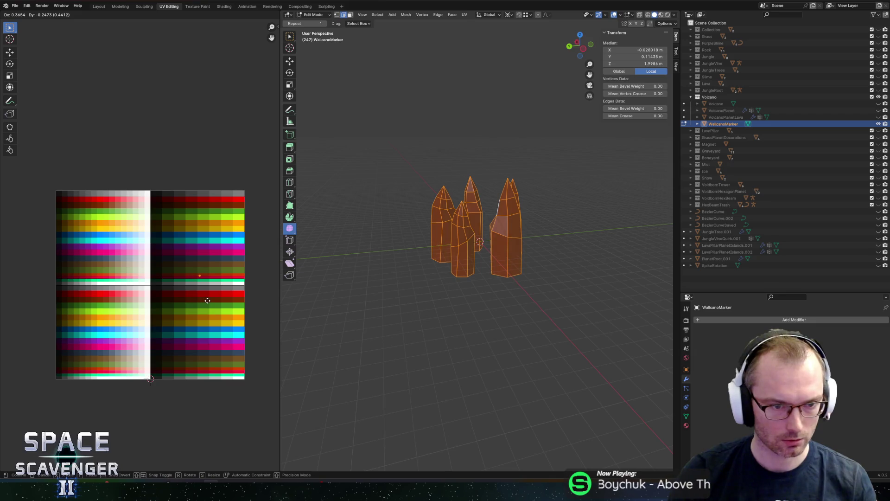
{"action": "left_click", "coordinate": [199, 300]}
{"action": "scroll", "coordinate": [200, 304], "scroll_direction": "up", "scroll_amount": 3}
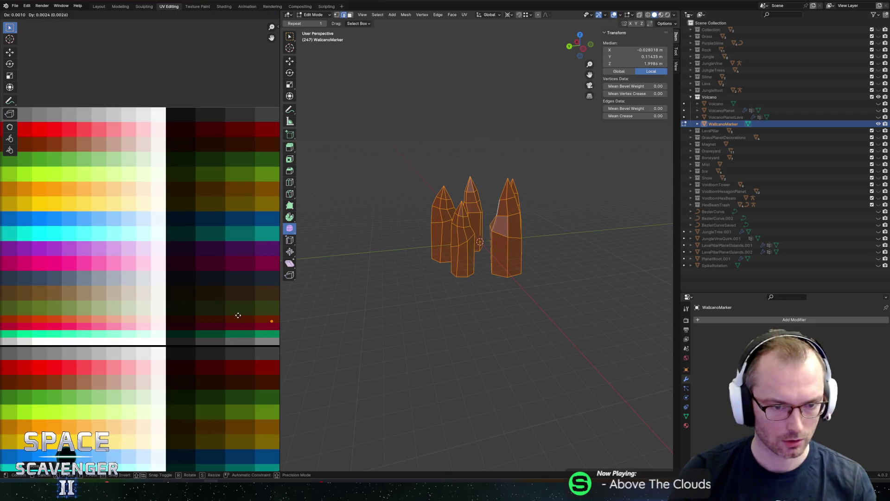
{"action": "key", "text": "Tab"}
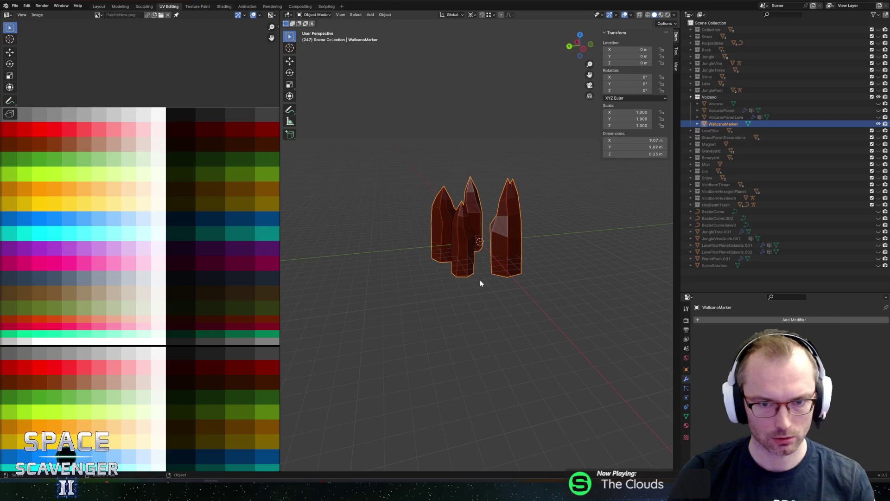
{"action": "key", "text": "ctrl+e"}
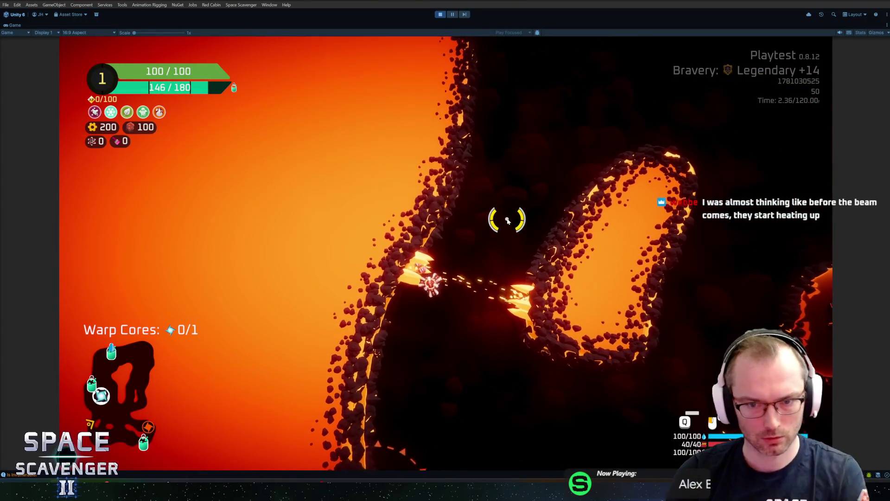
Spawn a LavaSnail and boost ship DamageOverall from the console, then fly the lava level
{"action": "key", "text": "grave"}
{"action": "key", "text": "Up"}
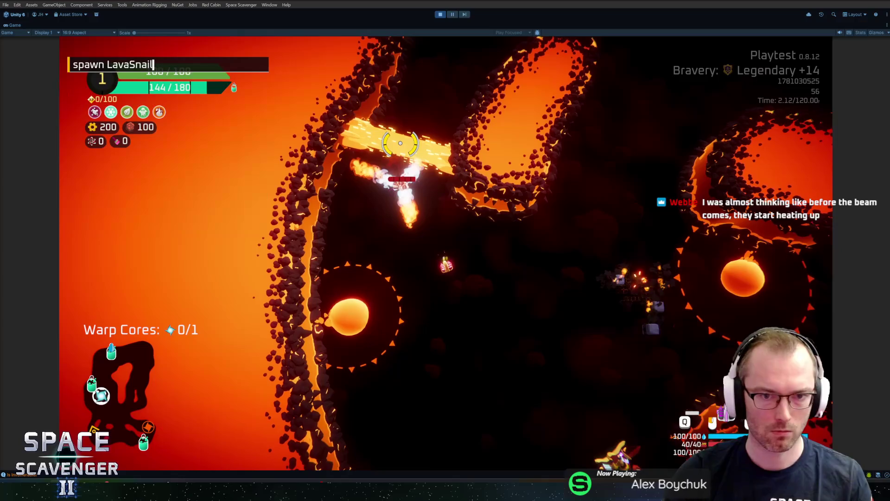
{"action": "key", "text": "Return"}
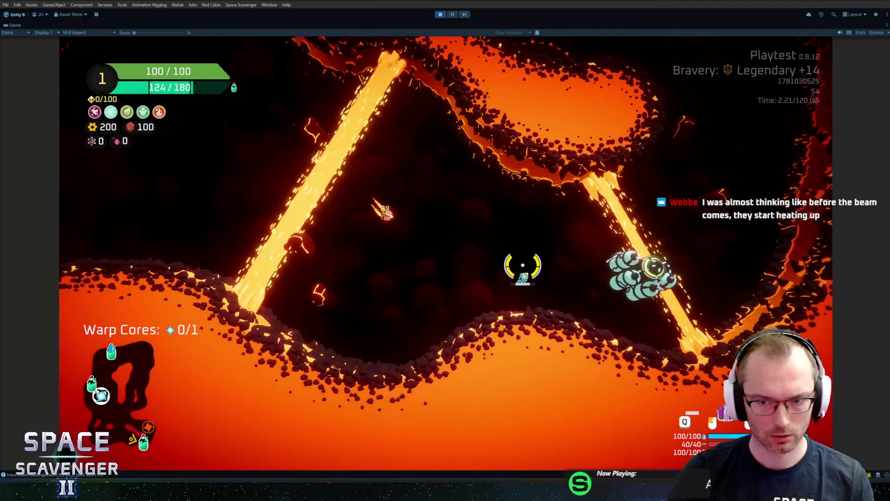
{"action": "key", "text": "f"}
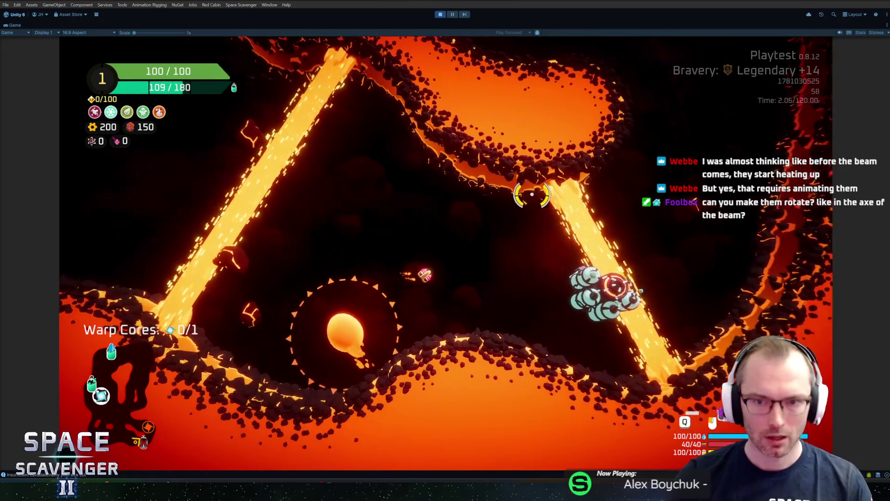
{"action": "key", "text": "alt+Tab"}
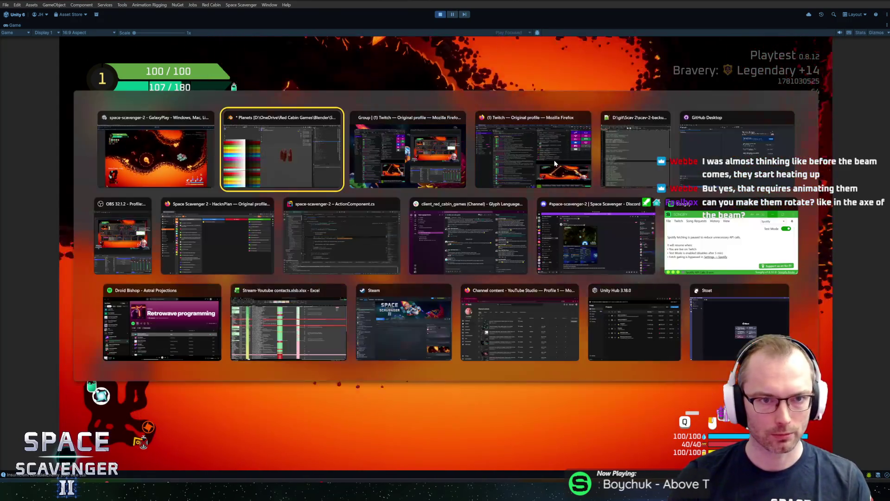
Move the spike UVs onto a different palette colour, export, and glance at the running game
{"action": "key", "text": "Tab"}
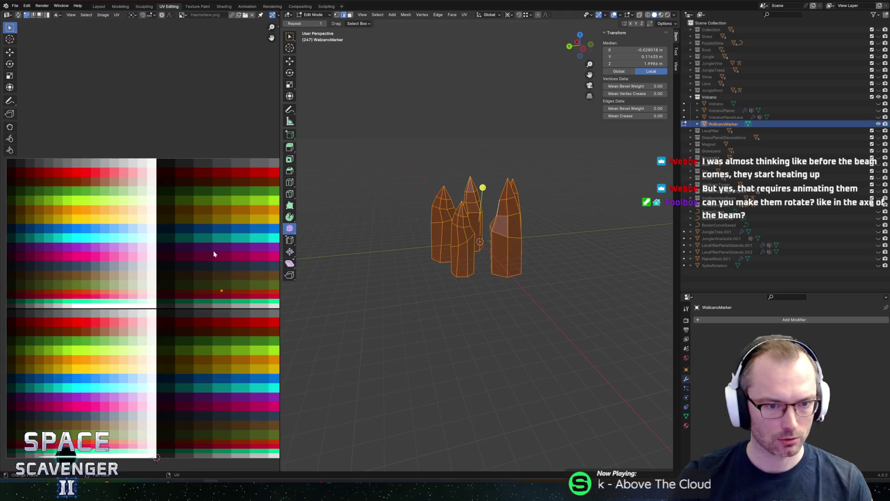
{"action": "left_click_drag", "start_coordinate": [234, 342], "coordinate": [41, 212]}
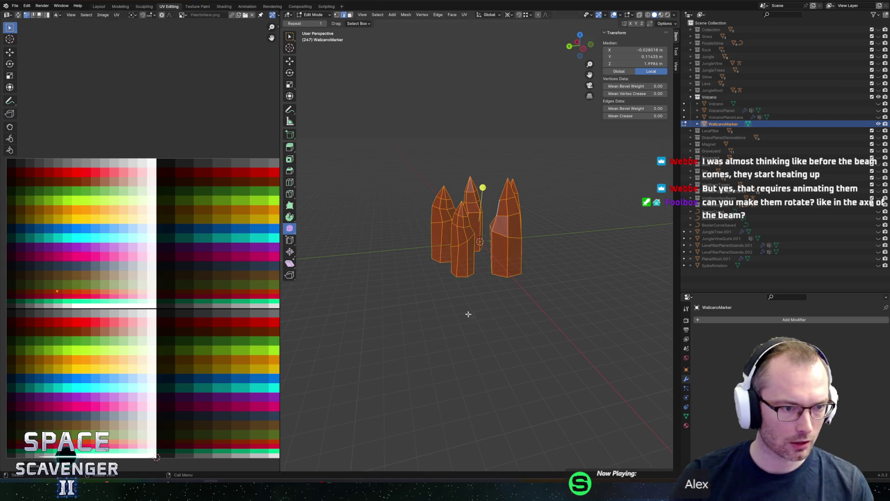
{"action": "key", "text": "shift+r"}
{"action": "left_click", "coordinate": [664, 423]}
{"action": "key", "text": "alt+Tab"}
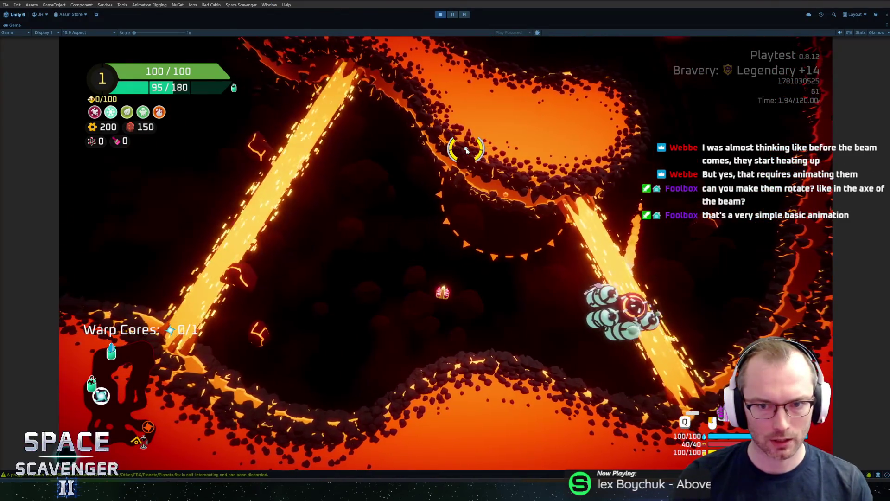
{"action": "key", "text": "alt+Tab"}
Shift the spike UVs down half the palette (Y -0.5) and export to Planets.fbx
{"action": "scroll", "coordinate": [76, 260], "scroll_direction": "down", "scroll_amount": 3}
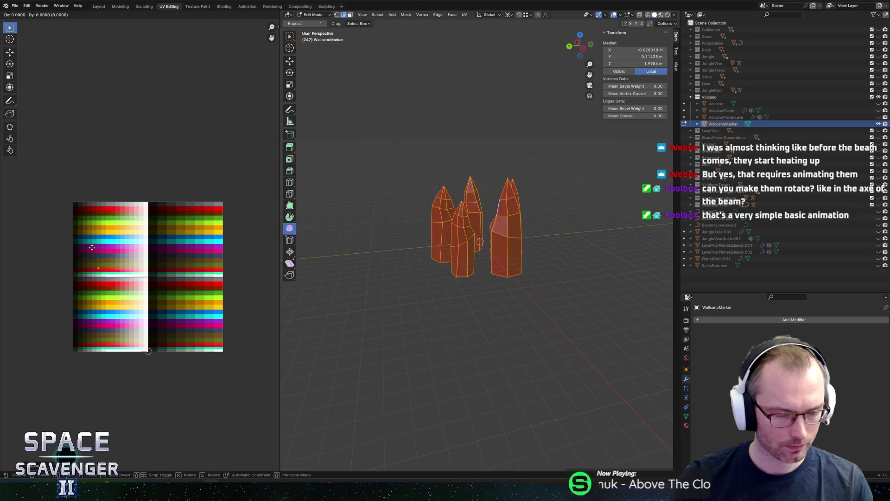
{"action": "left_click", "coordinate": [115, 319]}
{"action": "scroll", "coordinate": [223, 200], "scroll_direction": "up", "scroll_amount": 5}
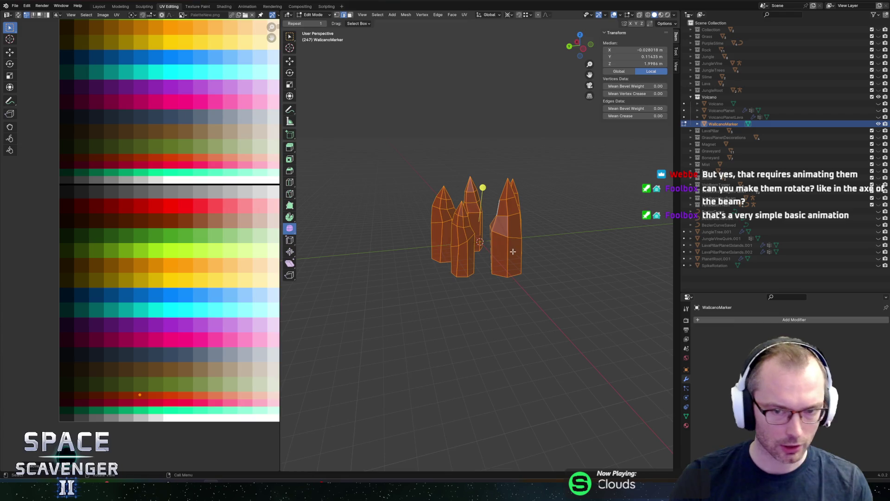
{"action": "key", "text": "ctrl+shift+e"}
{"action": "left_click", "coordinate": [665, 423]}
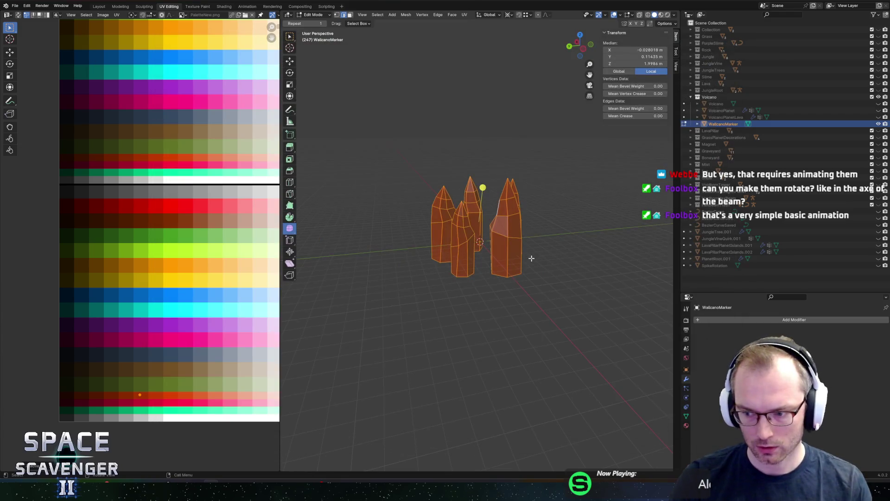
{"action": "key", "text": "alt+Tab"}
Fly the ship right across the cave past the oxygen station, then left toward the wallcano
{"action": "key", "text": "d"}
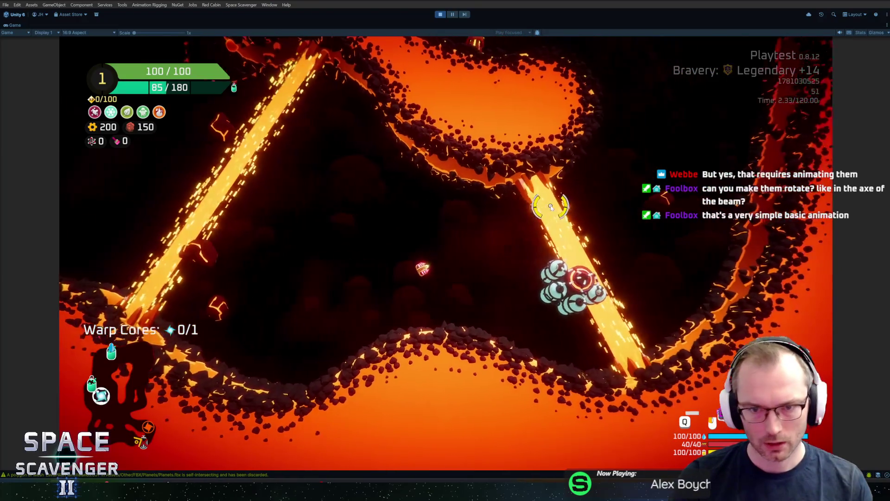
{"action": "key", "text": "d"}
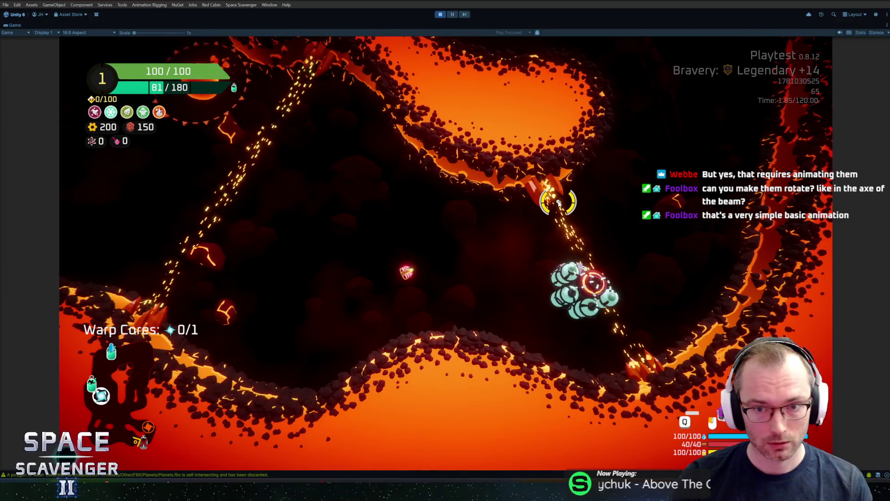
{"action": "key", "text": "a"}
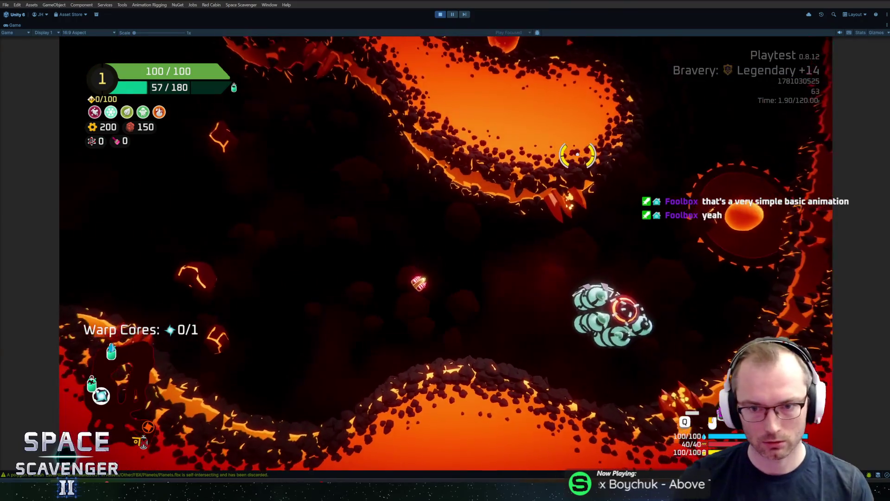
{"action": "key", "text": "alt+Tab"}
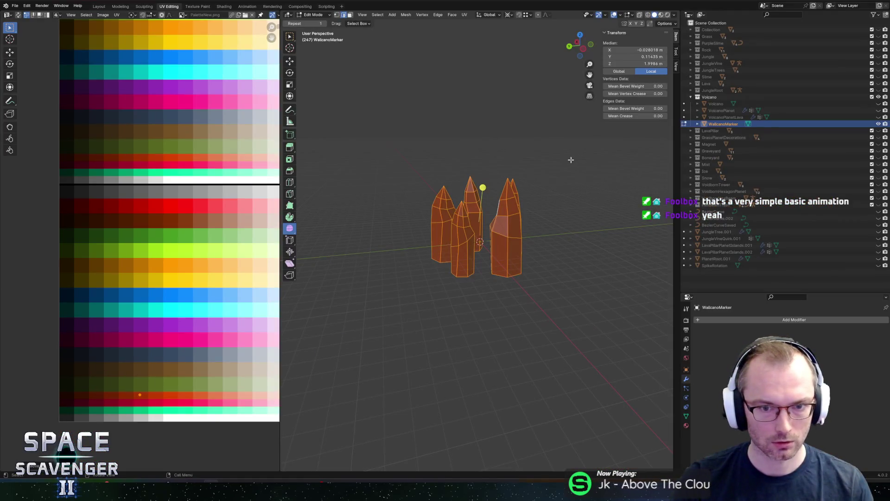
Shift the spike UVs to a lighter orange swatch, export, and fly upward through the lava level
{"action": "scroll", "coordinate": [187, 260], "scroll_direction": "down", "scroll_amount": 3}
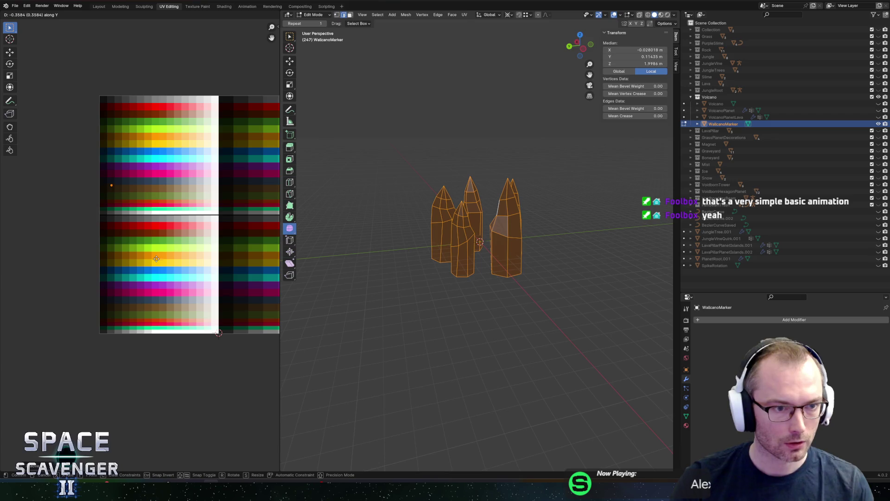
{"action": "scroll", "coordinate": [157, 275], "scroll_direction": "up", "scroll_amount": 4}
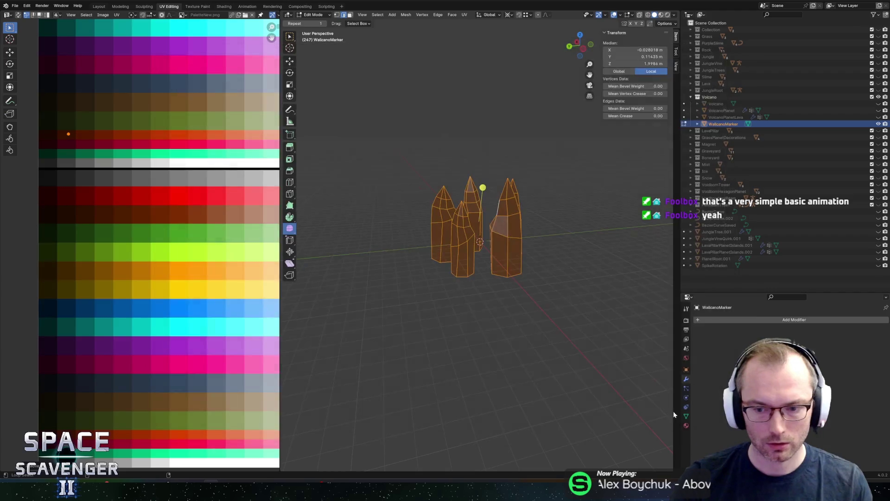
{"action": "key", "text": "alt+Tab"}
{"action": "key", "text": "w"}
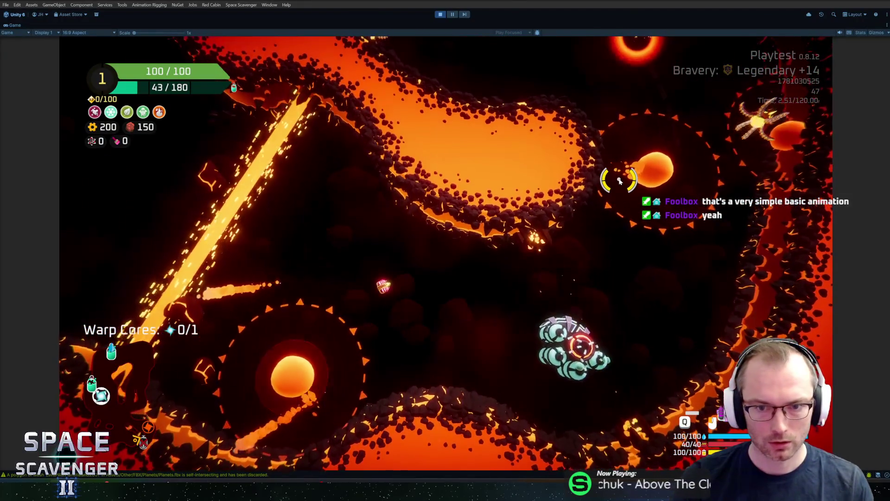
Re-export the WallcanoMarker to Planets.fbx and check it in the running Unity game
{"action": "key", "text": "alt+Tab"}
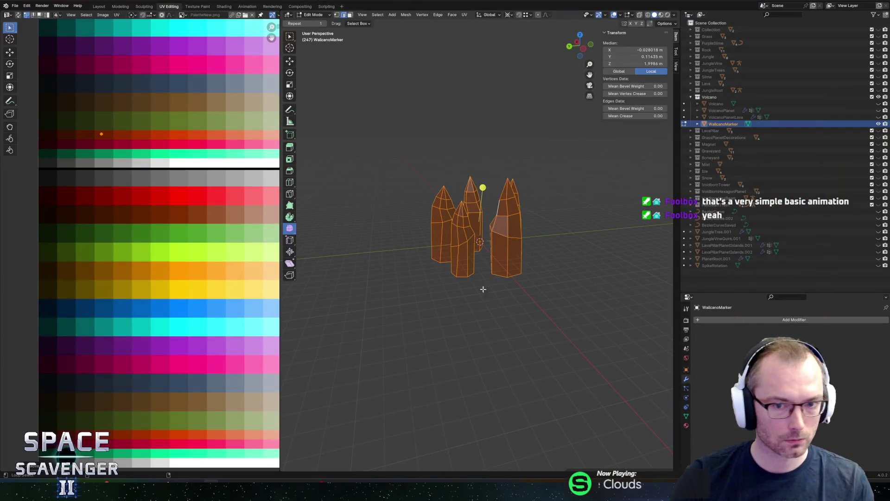
{"action": "key", "text": "alt+Tab"}
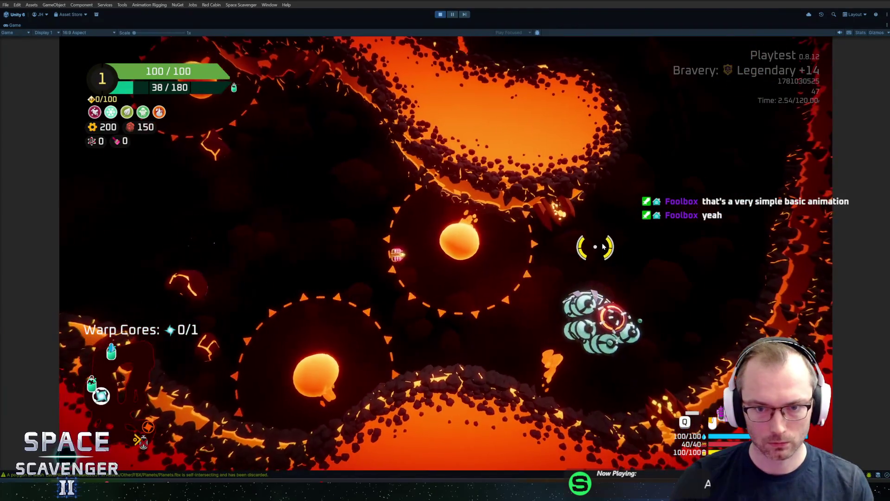
{"action": "key", "text": "alt+Tab"}
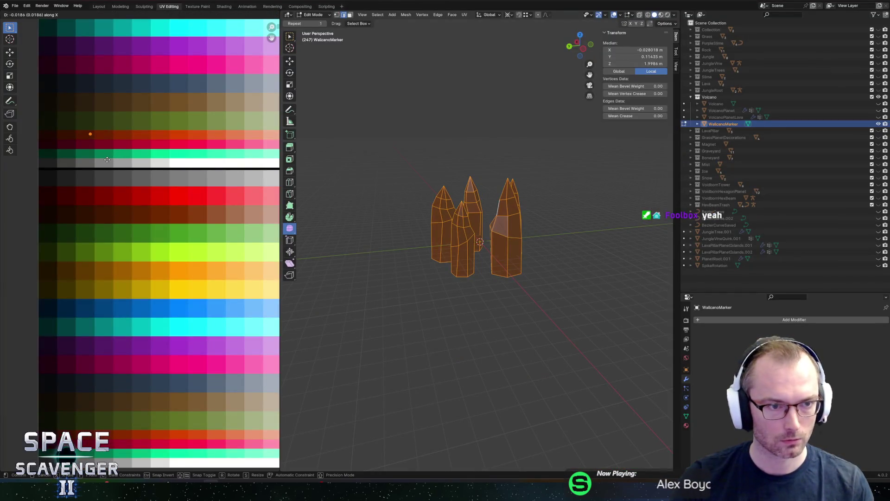
{"action": "key", "text": "ctrl+shift+e"}
{"action": "left_click", "coordinate": [665, 424]}
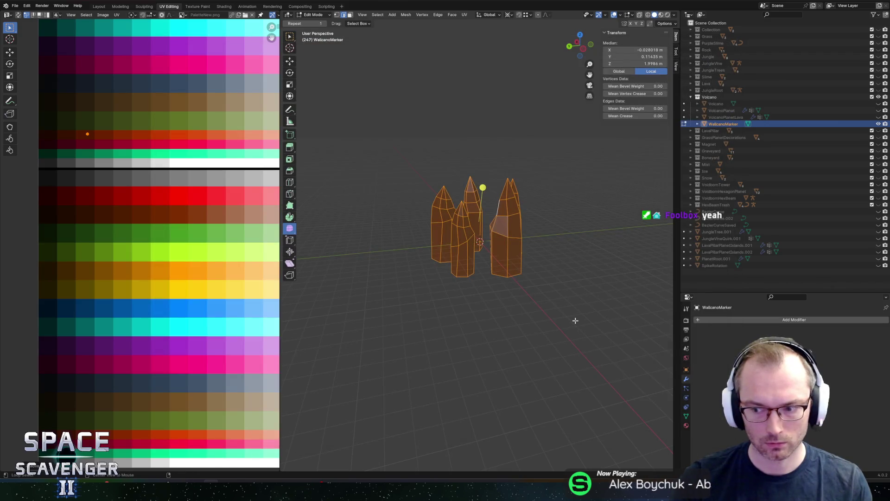
{"action": "key", "text": "alt+Tab"}
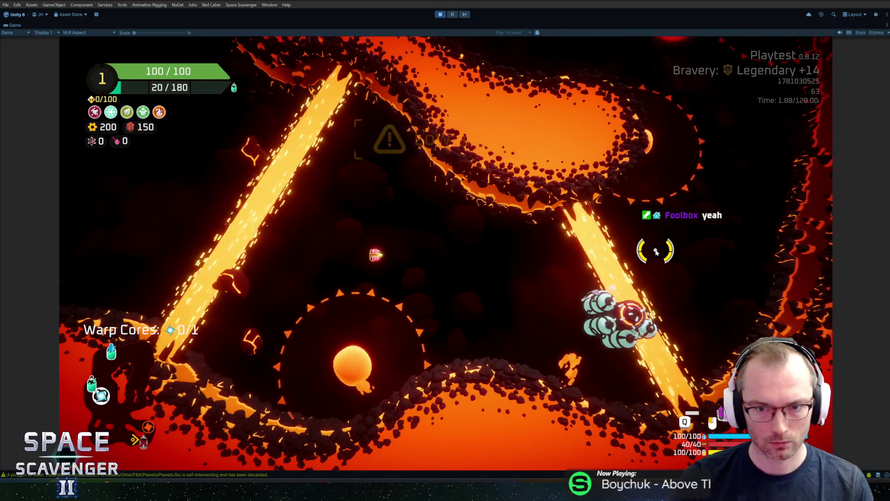
{"action": "key", "text": "alt+Tab"}
Select the tip face of the middle spike and orbit around the spikes
{"action": "scroll", "coordinate": [480, 202], "scroll_direction": "up", "scroll_amount": 2}
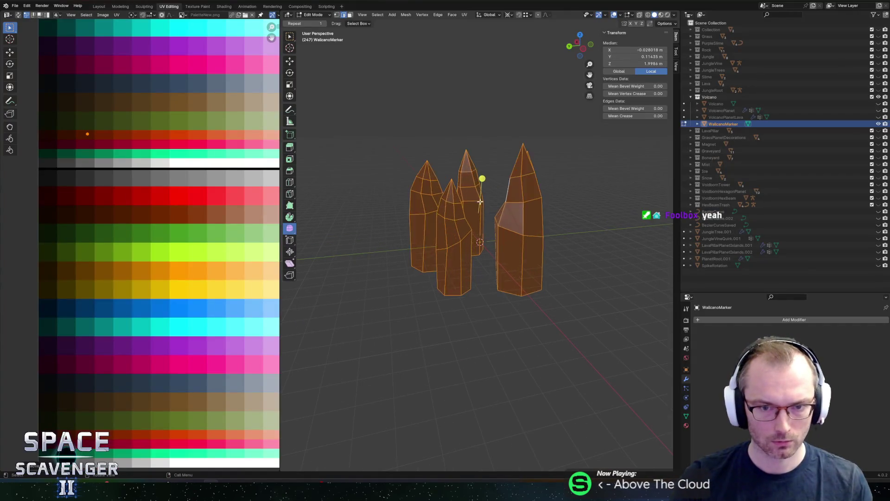
{"action": "left_click", "coordinate": [449, 195]}
{"action": "scroll", "coordinate": [461, 192], "scroll_direction": "up", "scroll_amount": 4}
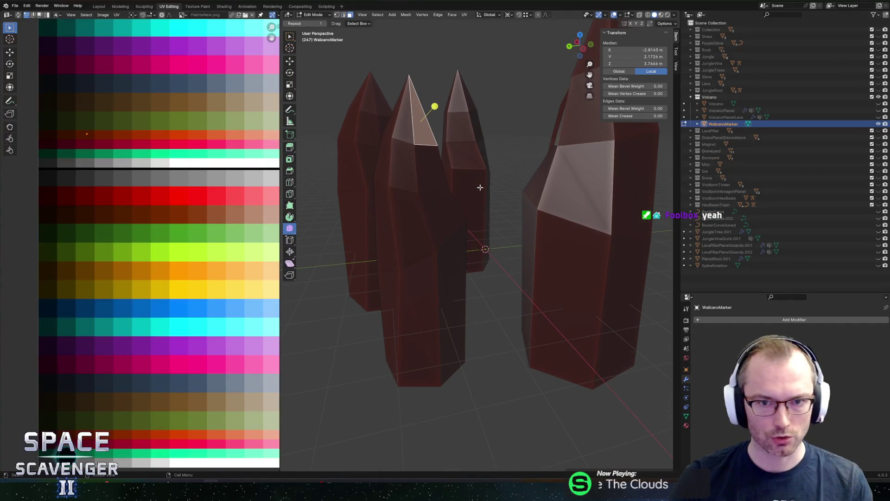
{"action": "left_click_drag", "start_coordinate": [497, 198], "coordinate": [463, 199]}
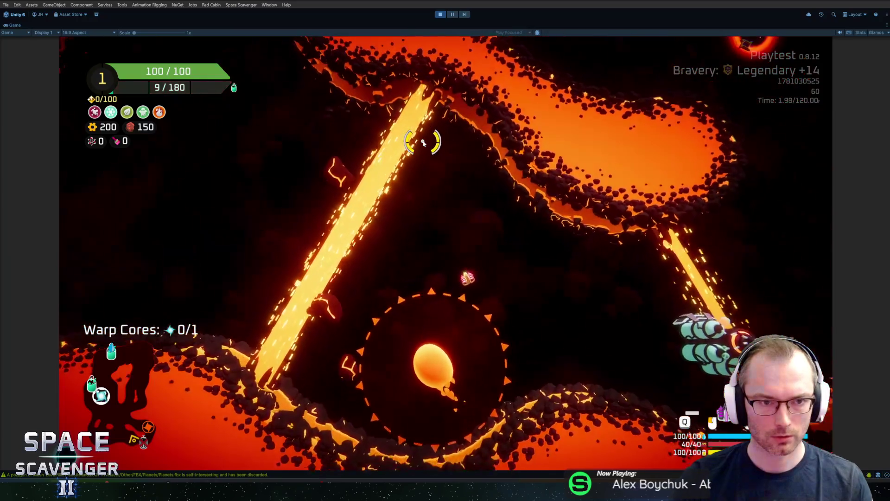
Enter 'debug o' in the game console, then enable X-ray and start circle-selecting the spike tips
{"action": "key", "text": "grave"}
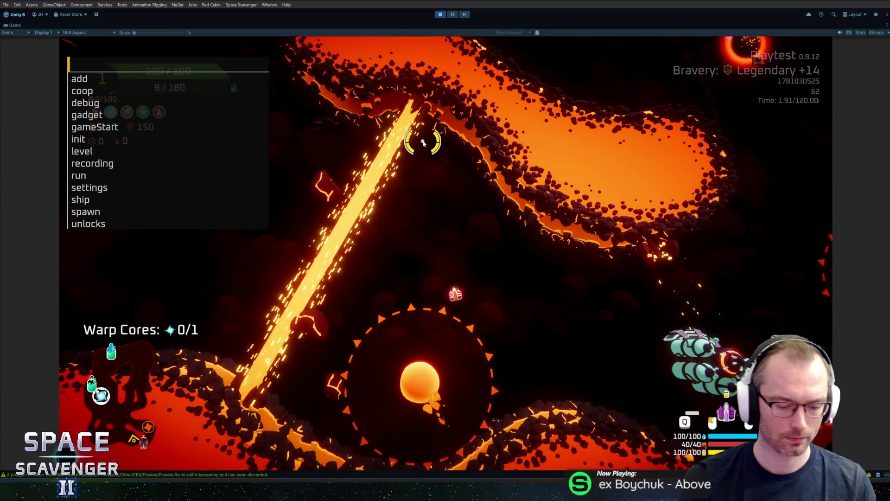
{"action": "type", "text": "debug o"}
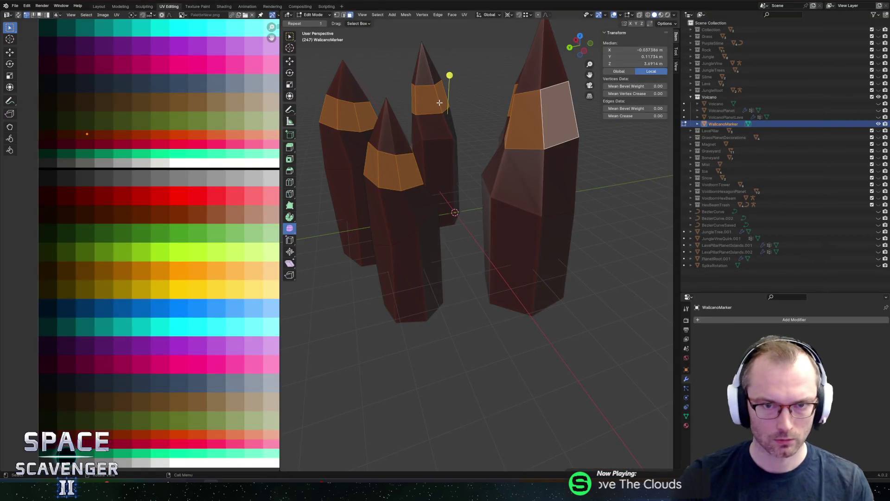
{"action": "key", "text": "alt+z"}
{"action": "key", "text": "c"}
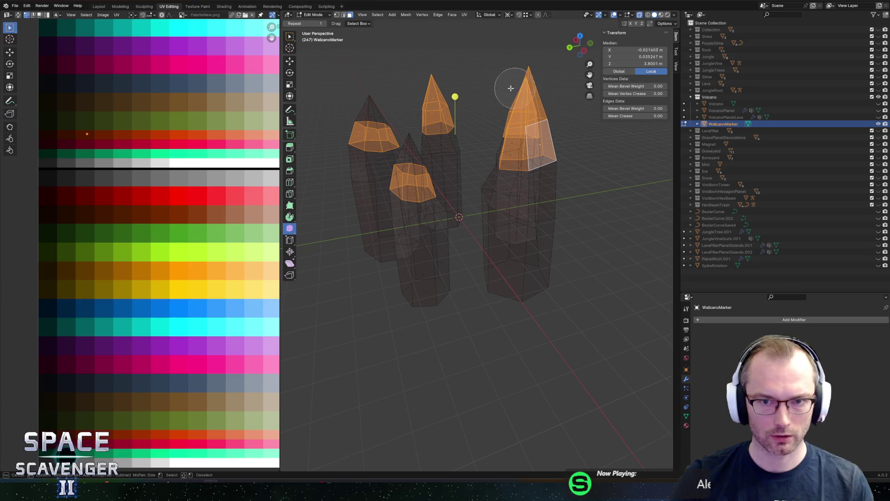
Finish selecting the spike tips and export the yellow-tipped marker to Planets.fbx for a look in Unity
{"action": "right_click", "coordinate": [399, 118]}
{"action": "mouse_move", "coordinate": [399, 119]}
{"action": "left_mouse_down"}
{"action": "mouse_move", "coordinate": [491, 83]}
{"action": "mouse_move", "coordinate": [442, 97]}
{"action": "left_mouse_up"}
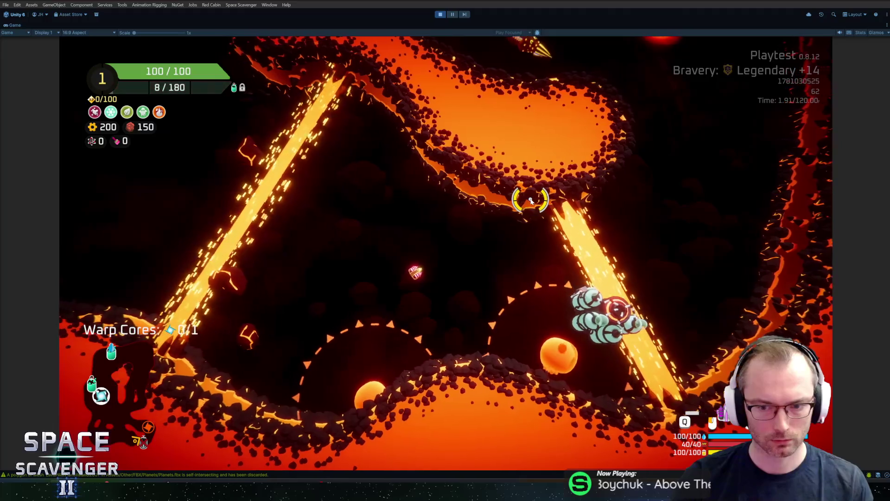
{"action": "key", "text": "alt+Tab"}
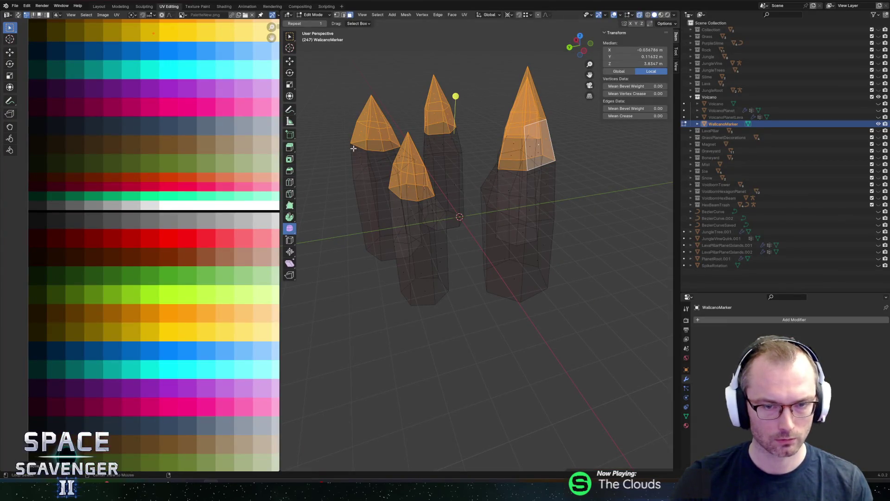
{"action": "key", "text": "shift+r"}
{"action": "left_click", "coordinate": [663, 425]}
{"action": "key", "text": "alt+Tab"}
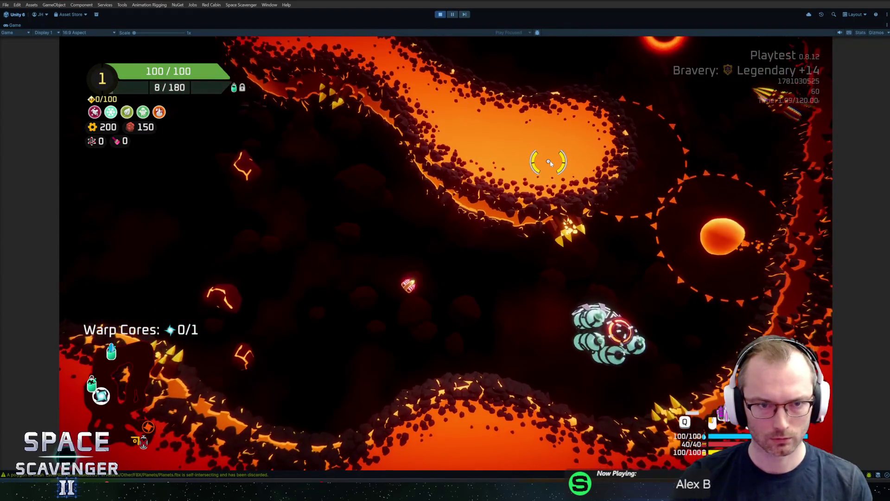
{"action": "key", "text": "alt+Tab"}
Select the whole marker and move all its UVs onto the dark red row of the palette
{"action": "scroll", "coordinate": [262, 189], "scroll_direction": "down", "scroll_amount": 1}
{"action": "left_click_drag", "start_coordinate": [198, 149], "coordinate": [172, 271]}
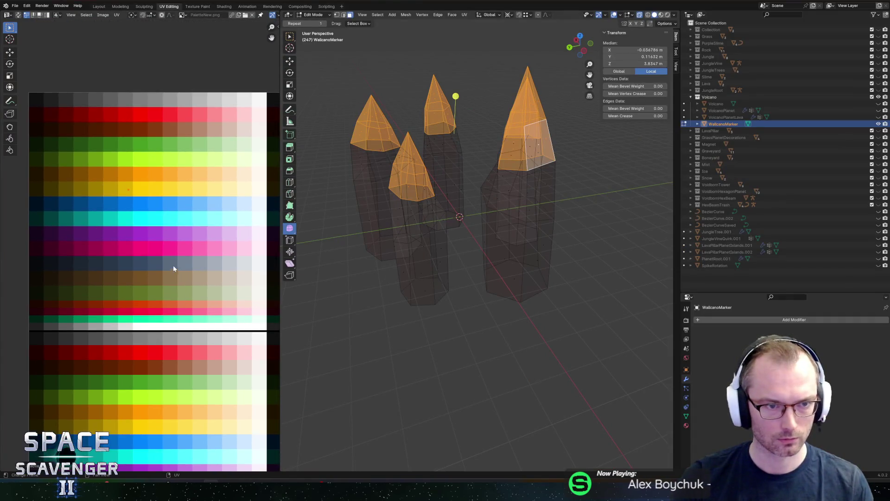
{"action": "key", "text": "a"}
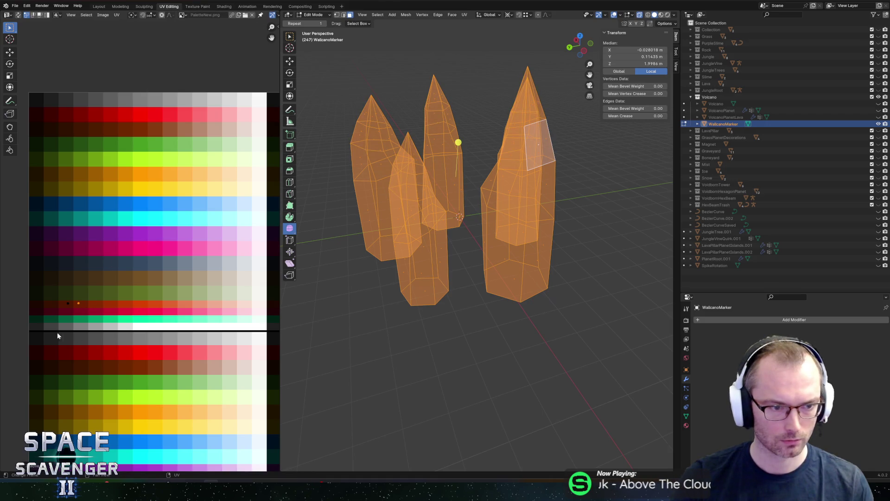
{"action": "scroll", "coordinate": [65, 336], "scroll_direction": "up", "scroll_amount": 7}
{"action": "key", "text": "g"}
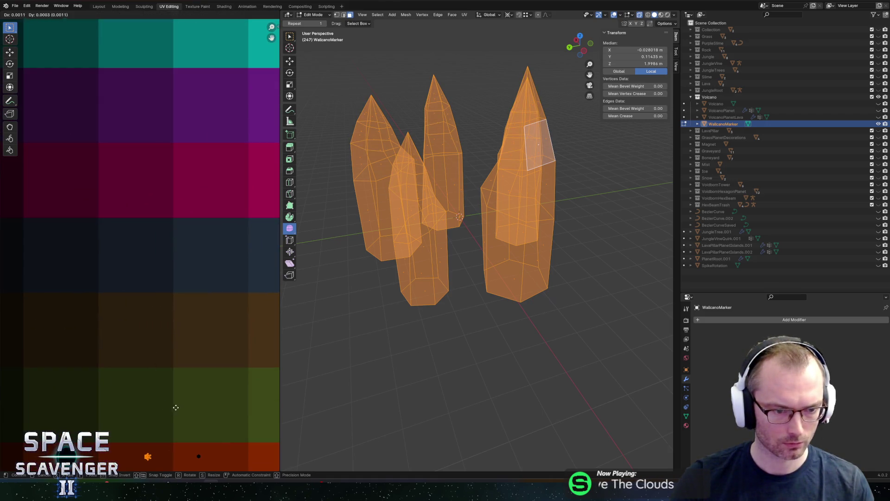
{"action": "scroll", "coordinate": [153, 327], "scroll_direction": "down", "scroll_amount": 4}
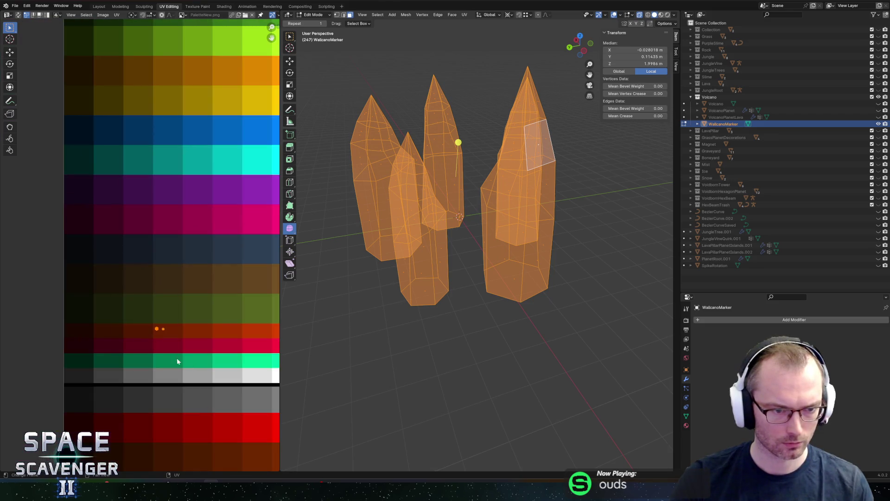
{"action": "scroll", "coordinate": [182, 360], "scroll_direction": "down", "scroll_amount": 3}
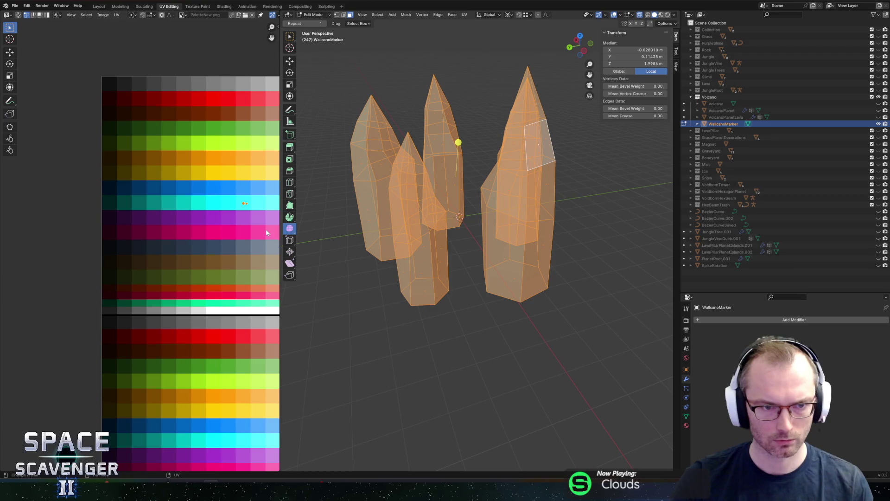
Export the marker to Planets.fbx in several palette colours, finishing with white spikes
{"action": "key", "text": "g"}
{"action": "key", "text": "shift+r"}
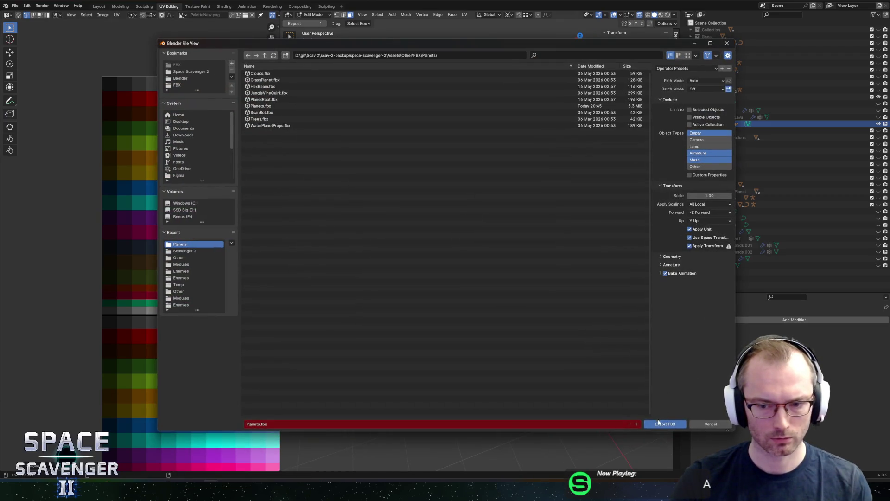
{"action": "left_click", "coordinate": [658, 421]}
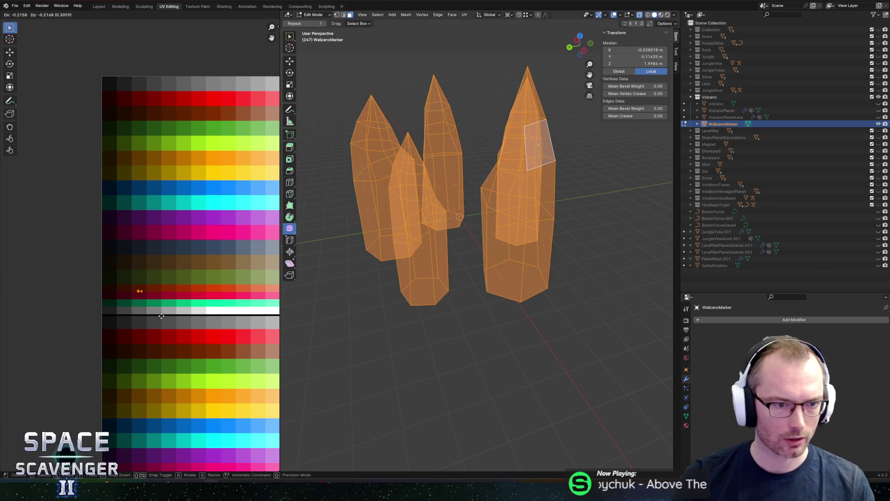
{"action": "key", "text": "shift+r"}
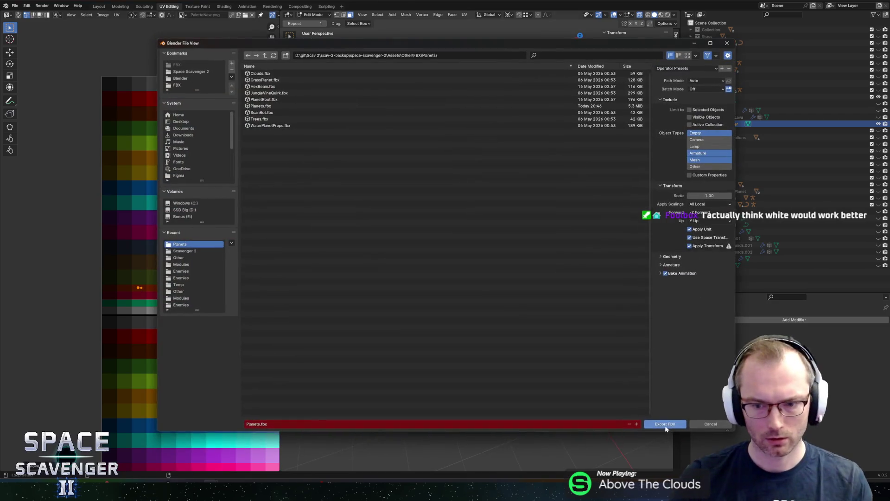
{"action": "left_click", "coordinate": [661, 421]}
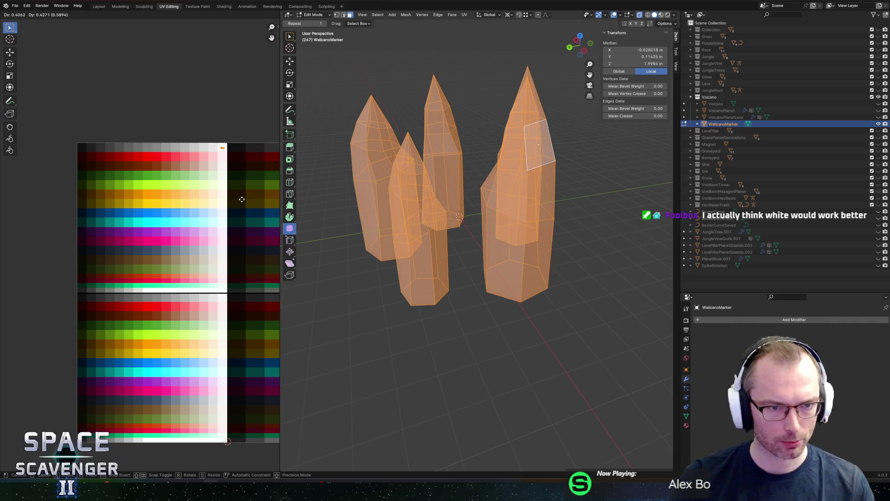
{"action": "key", "text": "shift+r"}
{"action": "left_click", "coordinate": [656, 425]}
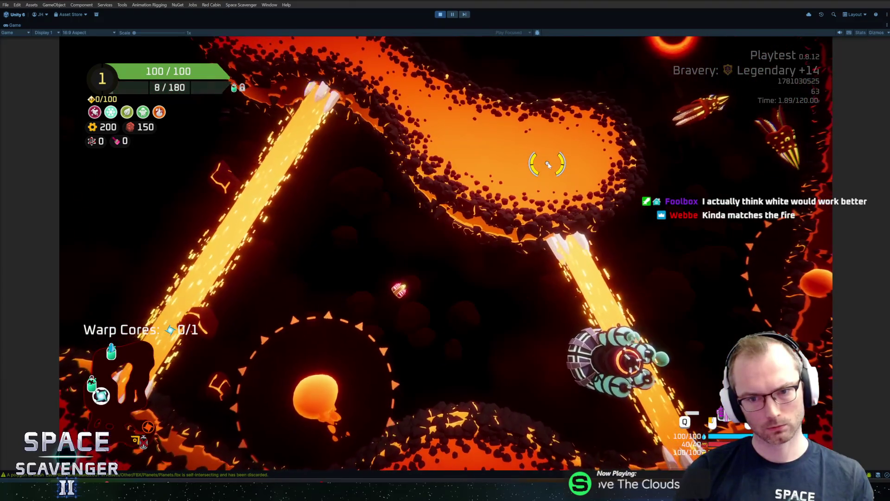
Return from the game to Blender with the spike mesh still open for editing
{"action": "key", "text": "alt+Tab"}
{"action": "scroll", "coordinate": [243, 196], "scroll_direction": "up", "scroll_amount": 2}
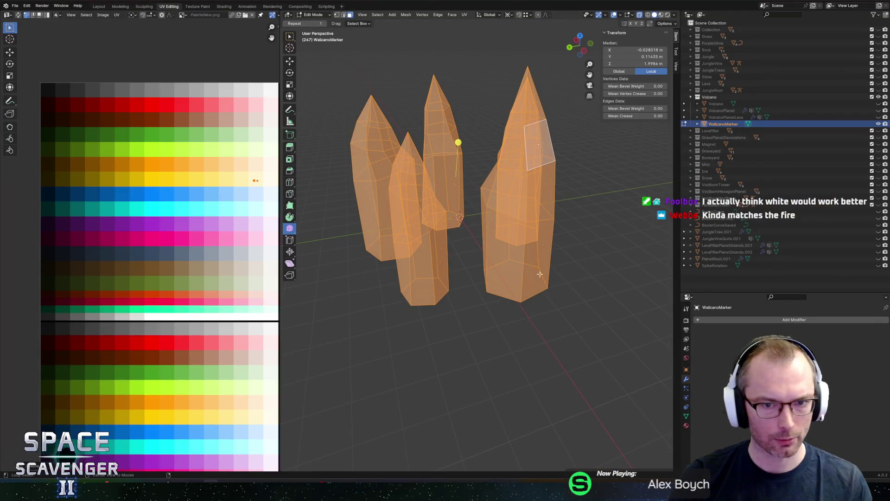
Export the marker mesh to Planets.fbx and check it in the running Unity game
{"action": "key", "text": "shift+r"}
{"action": "key", "text": "Return"}
{"action": "key", "text": "alt+Tab"}
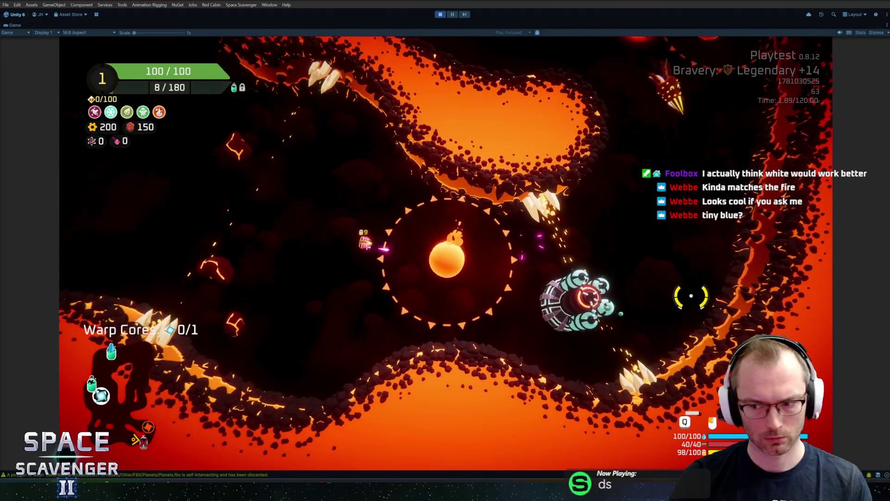
{"action": "key", "text": "alt+Tab"}
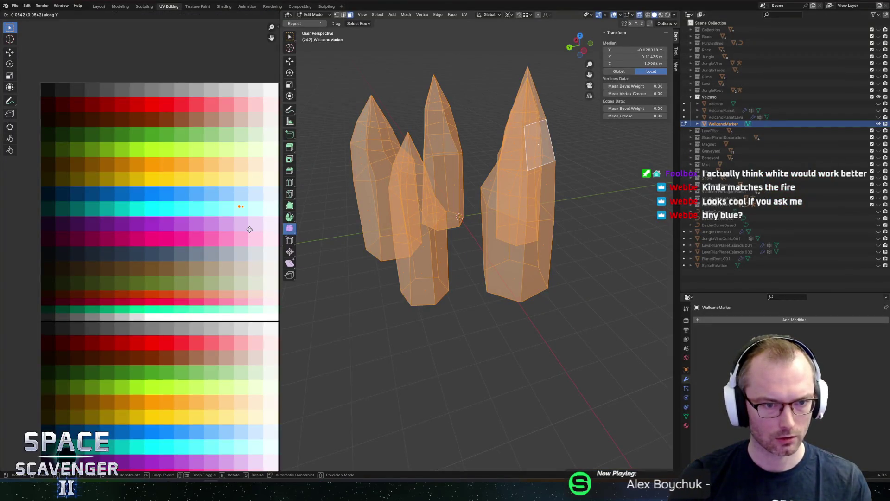
Re-export the light blue marker to Planets.fbx, checking the result in Unity between exports
{"action": "key", "text": "shift+r"}
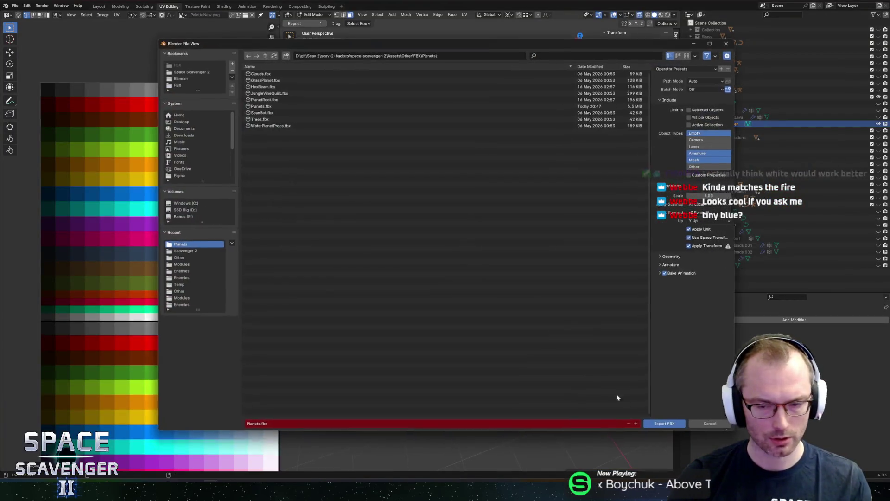
{"action": "left_click", "coordinate": [663, 423]}
{"action": "key", "text": "alt+Tab"}
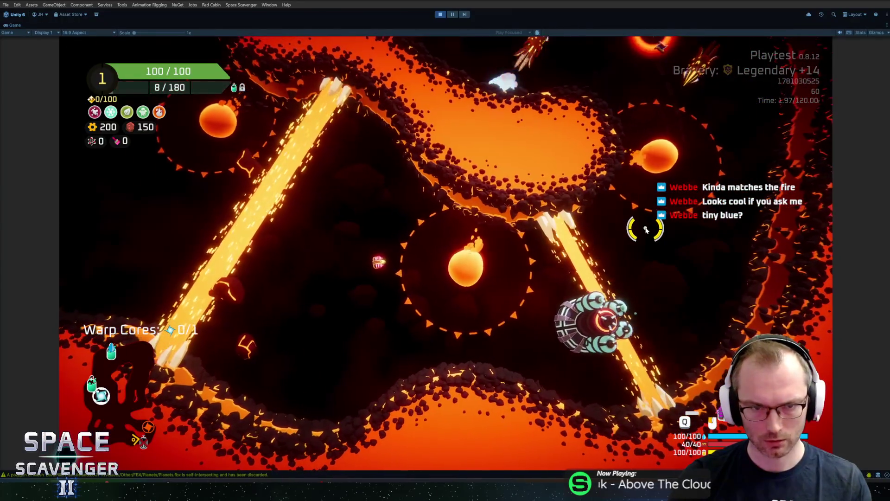
{"action": "key", "text": "alt+Tab"}
{"action": "key", "text": "shift+r"}
{"action": "left_click", "coordinate": [664, 423]}
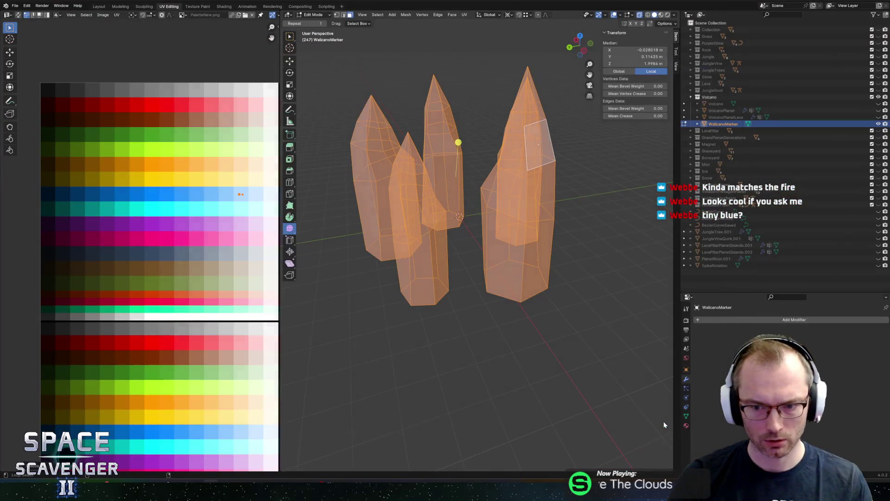
End the lava-level playtest with Ctrl+P to get back to the Unity Scene view
{"action": "key", "text": "alt+Tab"}
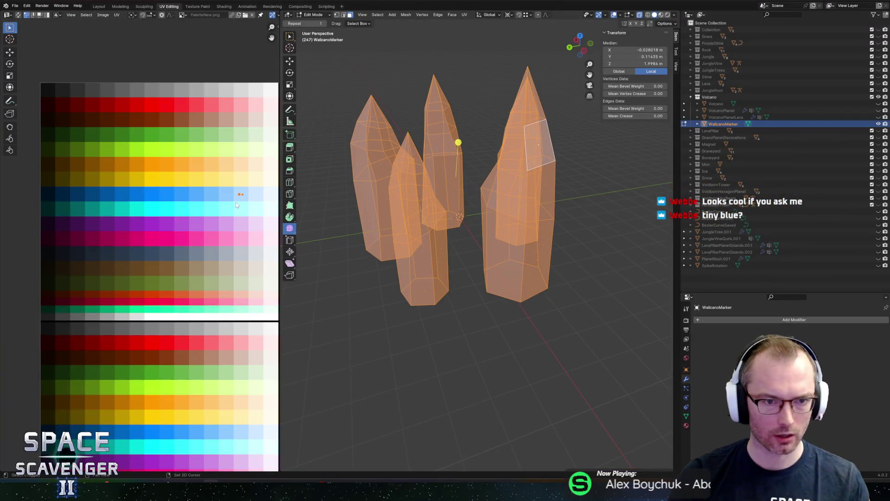
{"action": "scroll", "coordinate": [185, 221], "scroll_direction": "up", "scroll_amount": 3}
{"action": "key", "text": "g"}
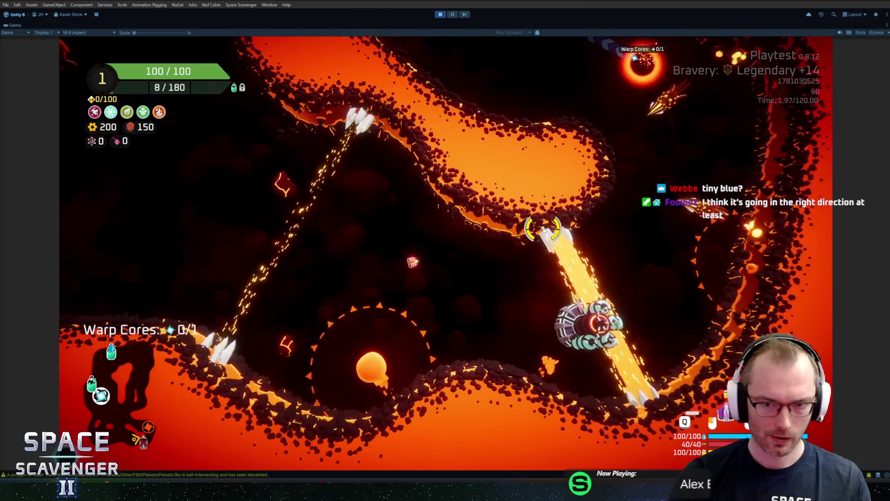
{"action": "key", "text": "ctrl+p"}
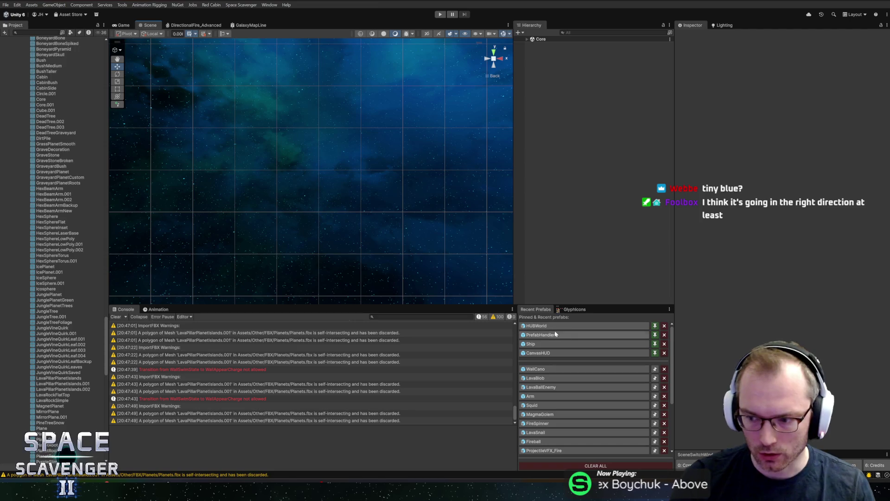
Open the WallCano prefab and select its MeshB spike mesh, undoing a trial rotation
{"action": "left_click", "coordinate": [535, 369]}
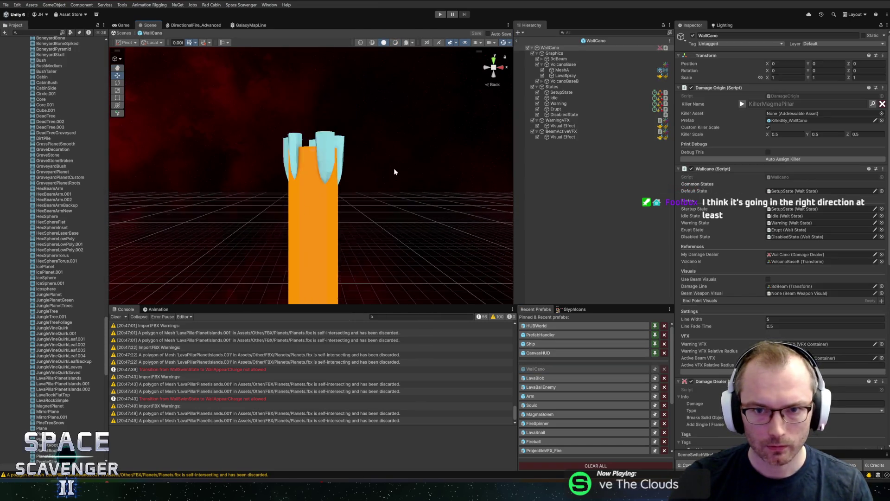
{"action": "scroll", "coordinate": [393, 171], "scroll_direction": "up", "scroll_amount": 2}
{"action": "left_click", "coordinate": [560, 70]}
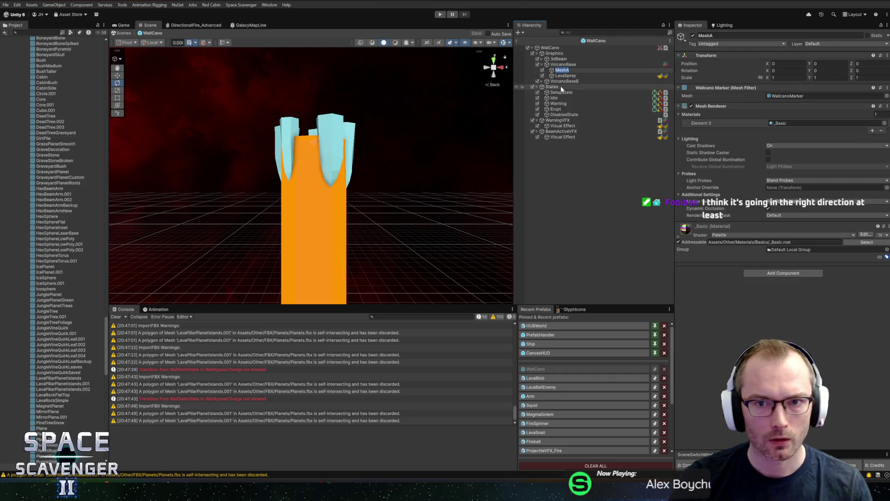
{"action": "left_click", "coordinate": [543, 82]}
{"action": "left_click", "coordinate": [566, 87]}
{"action": "left_click_drag", "start_coordinate": [357, 129], "coordinate": [639, 145]}
{"action": "key", "text": "ctrl+z"}
Add a Rotation component to MeshB spinning 60 around Y in Self space
{"action": "left_click", "coordinate": [788, 273]}
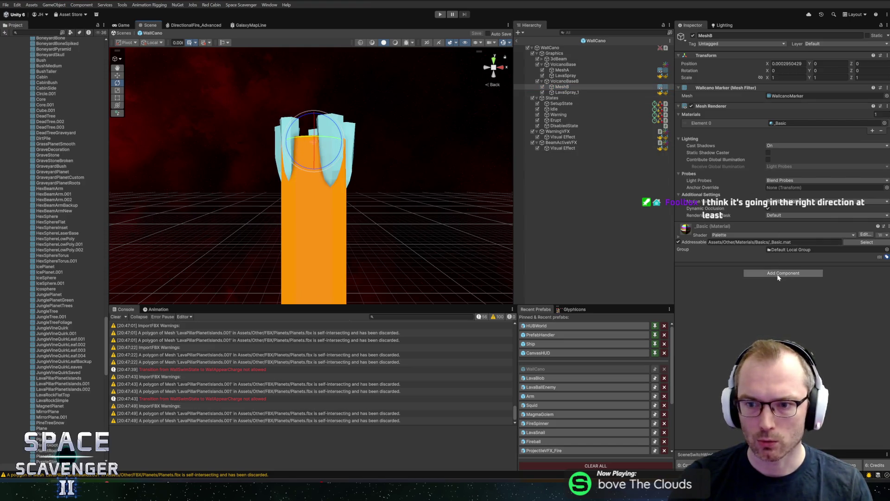
{"action": "type", "text": "rotation"}
{"action": "key", "text": "Return"}
{"action": "type", "text": "60"}
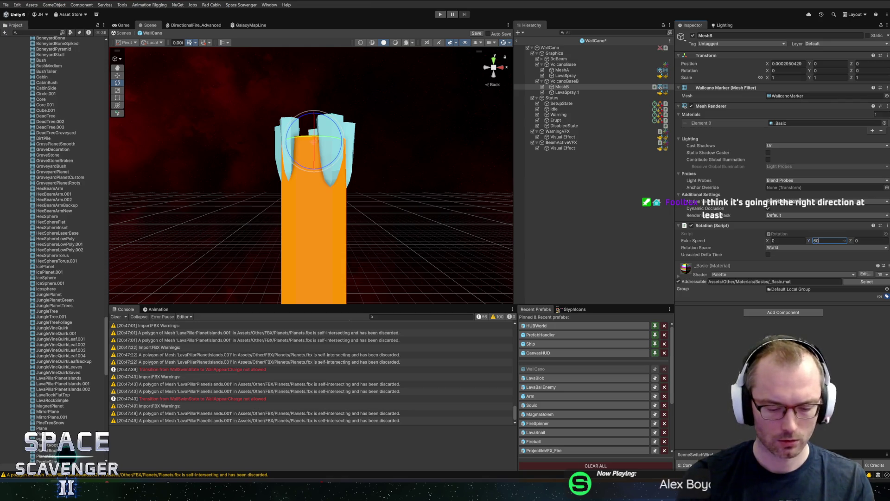
{"action": "left_click", "coordinate": [788, 247]}
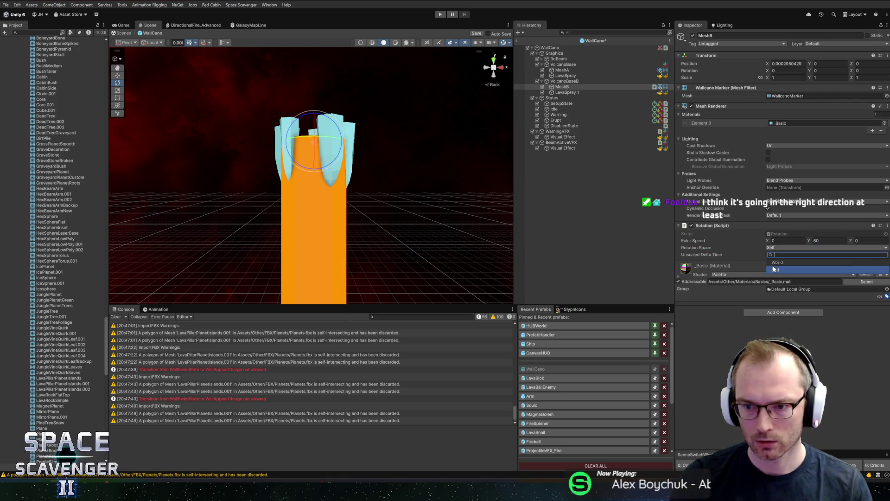
{"action": "left_click", "coordinate": [774, 256]}
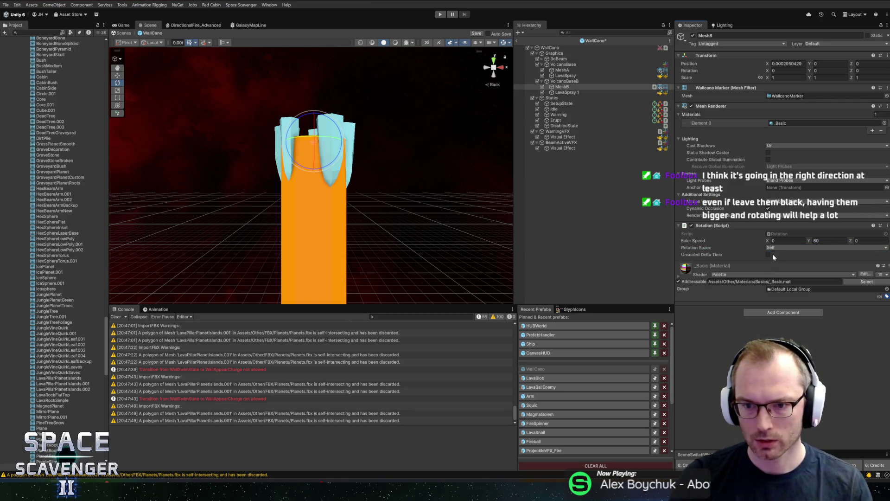
Copy the Rotation component and paste it as new onto MeshA
{"action": "right_click", "coordinate": [716, 227]}
{"action": "left_click", "coordinate": [562, 70]}
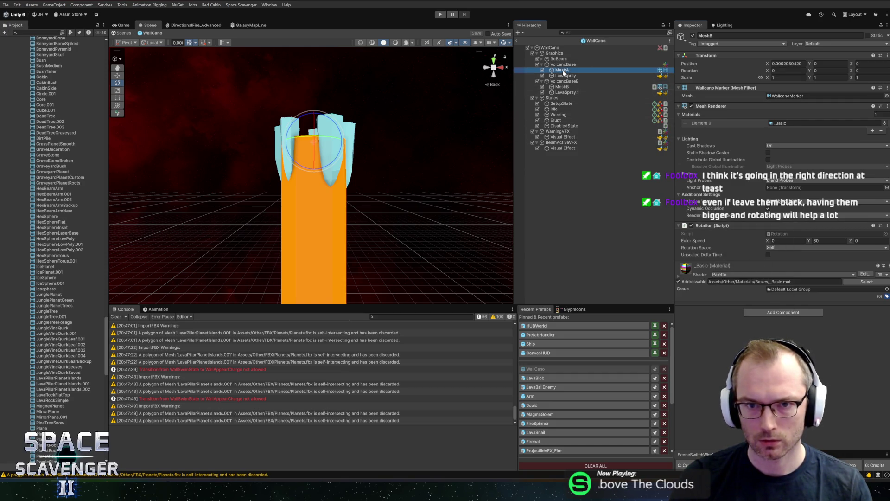
{"action": "right_click", "coordinate": [720, 106]}
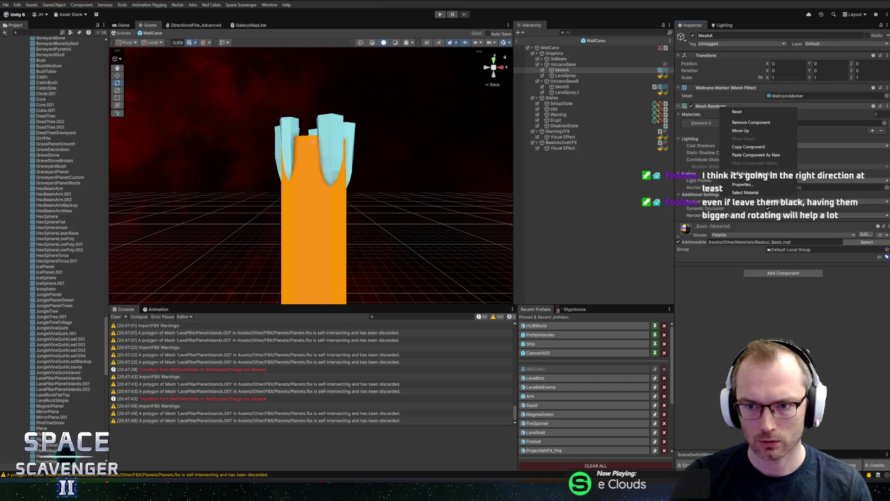
{"action": "left_click", "coordinate": [743, 156]}
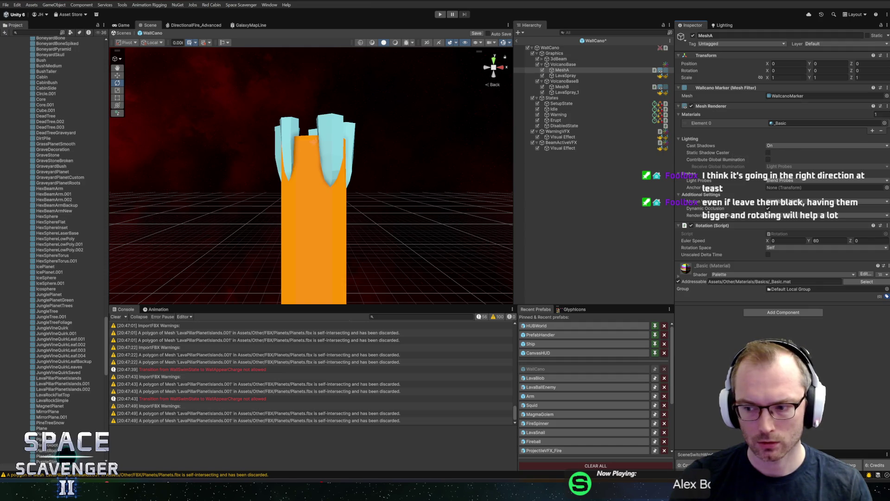
Open the Wallcano script from the WallCano root object in the code editor
{"action": "left_click", "coordinate": [550, 48]}
{"action": "right_click", "coordinate": [719, 169]}
{"action": "left_click", "coordinate": [741, 256]}
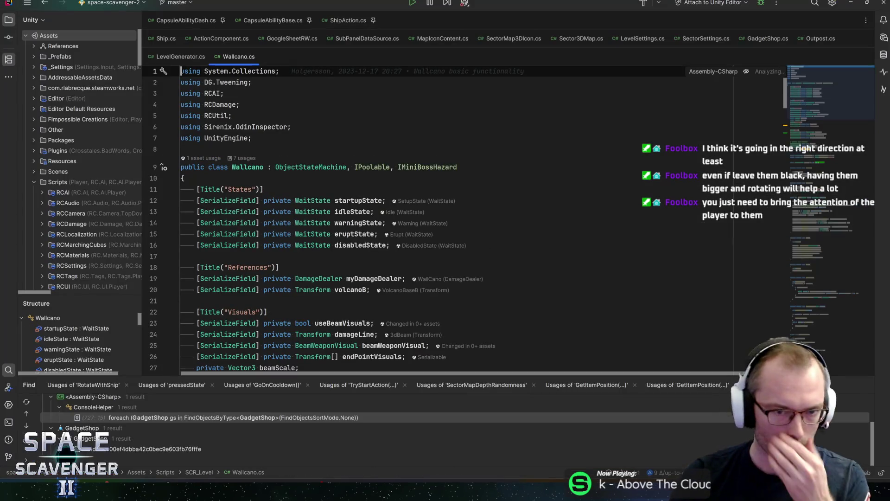
Declare '[SerializeField] private Rotation[] endPointRotators;' below endPointVisuals and save the file
{"action": "double_click", "coordinate": [359, 222]}
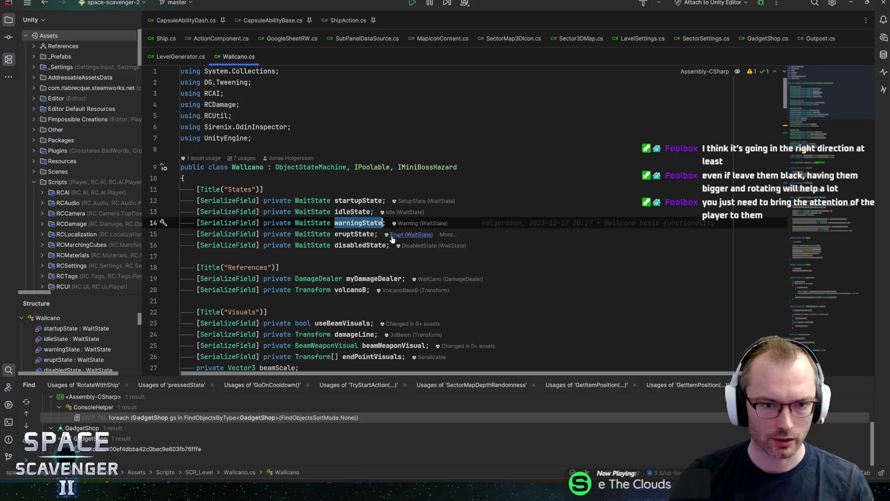
{"action": "scroll", "coordinate": [388, 237], "scroll_direction": "down", "scroll_amount": 4}
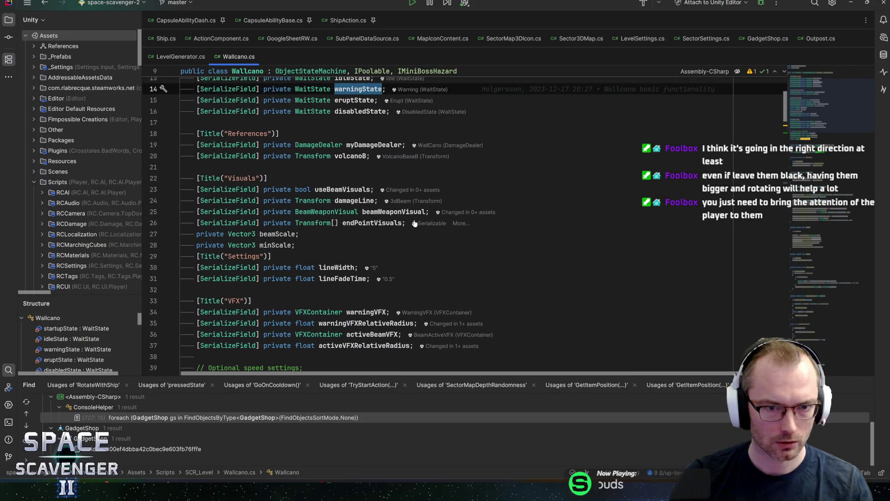
{"action": "left_click", "coordinate": [412, 224]}
{"action": "key", "text": "Return"}
{"action": "type", "text": "serial"}
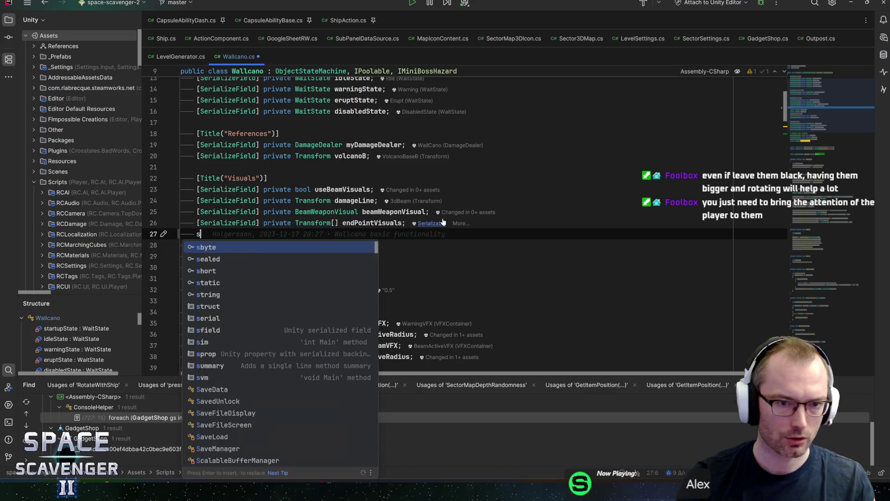
{"action": "key", "text": "Return"}
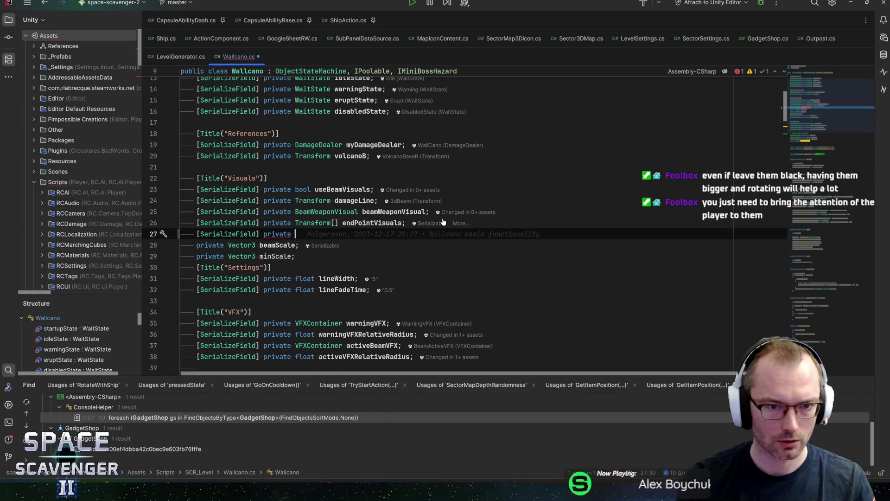
{"action": "type", "text": "Rotation"}
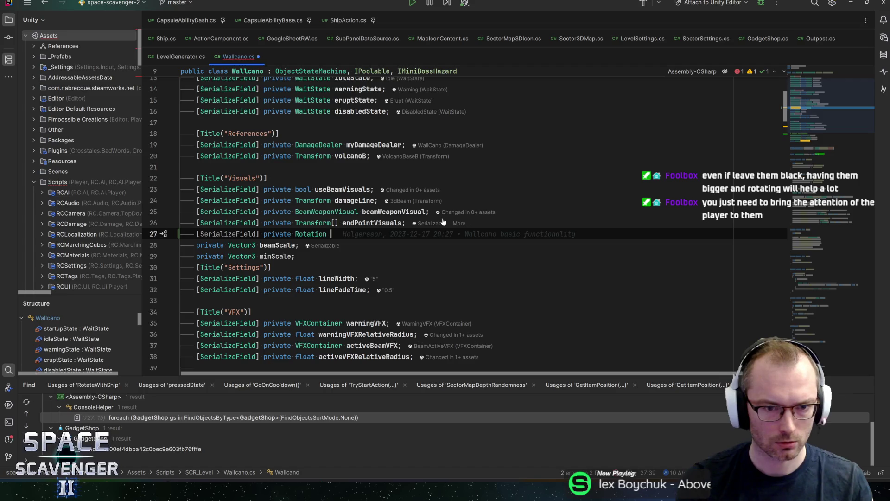
{"action": "type", "text": "[] endPo"}
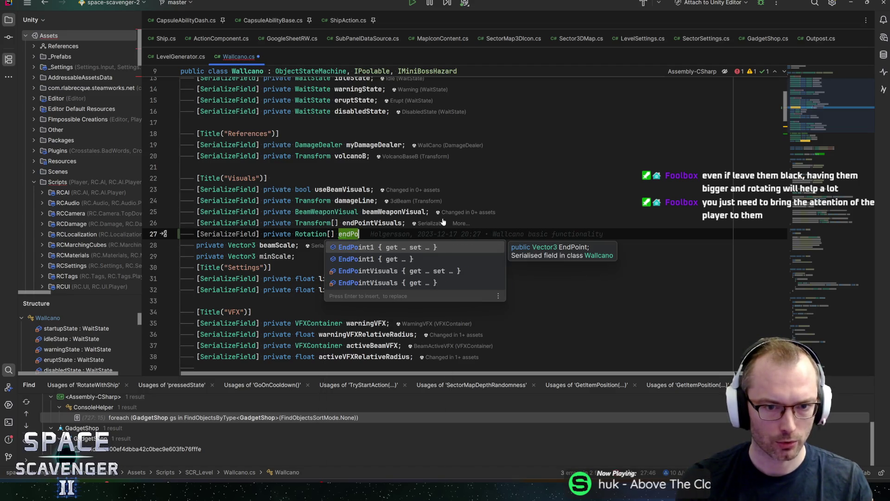
{"action": "type", "text": "intRotators;"}
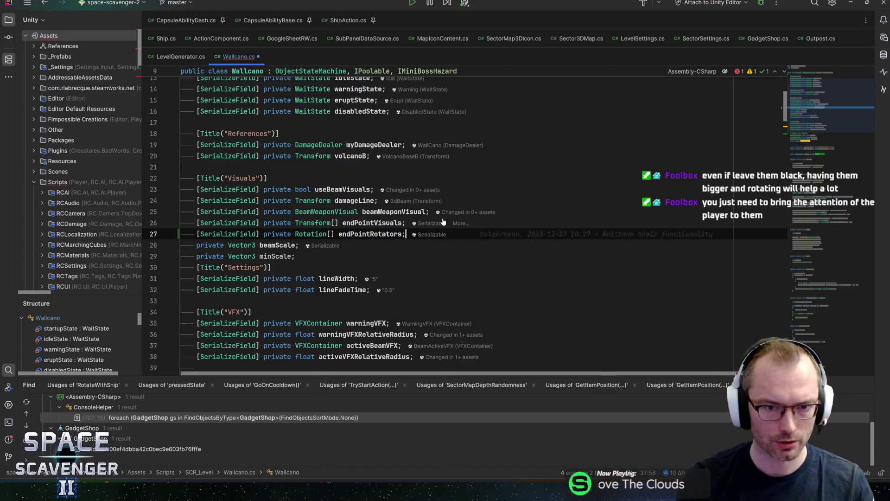
{"action": "key", "text": "ctrl+s"}
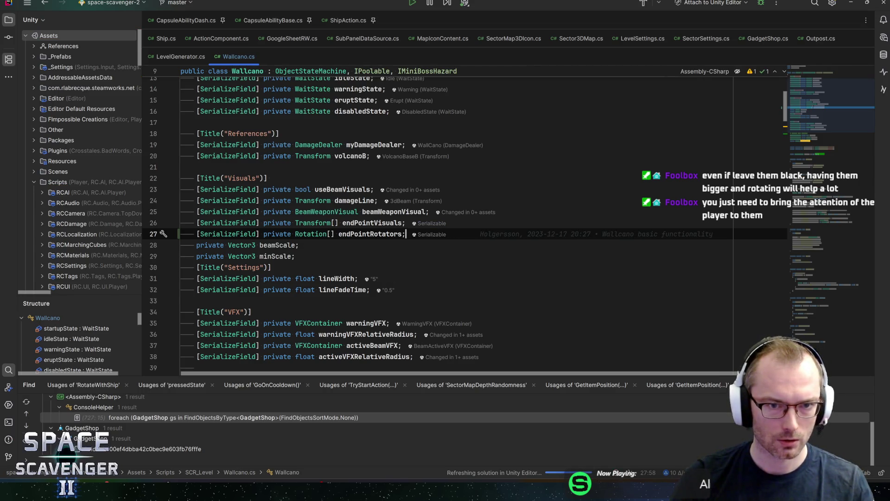
{"action": "scroll", "coordinate": [437, 218], "scroll_direction": "down", "scroll_amount": 10}
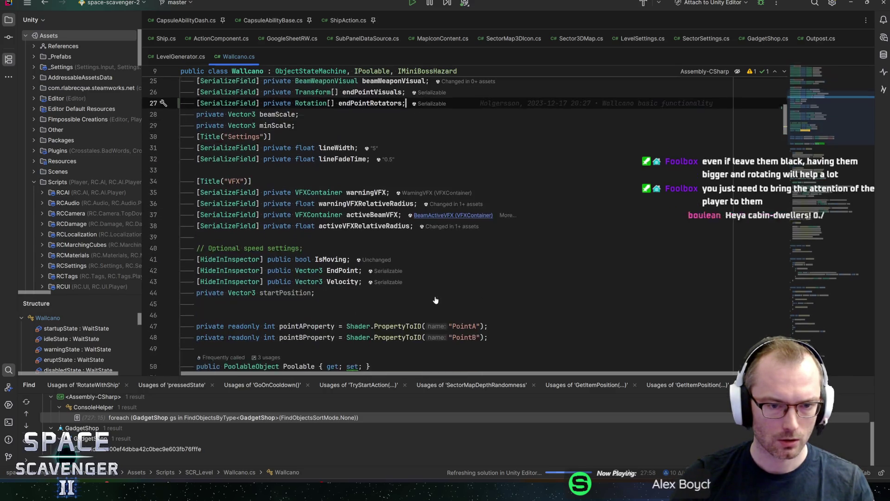
Add 'warningState.OnEnteredState += OnEnterWarning' to OnEnable
{"action": "left_click", "coordinate": [393, 236]}
{"action": "key", "text": "Return"}
{"action": "key", "text": "Return"}
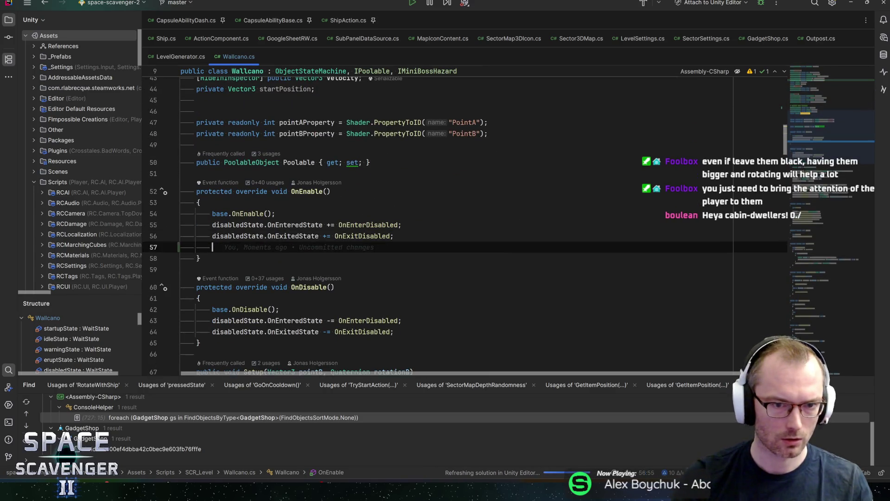
{"action": "type", "text": "warningst"}
{"action": "key", "text": "Return"}
{"action": "type", "text": ".onenter"}
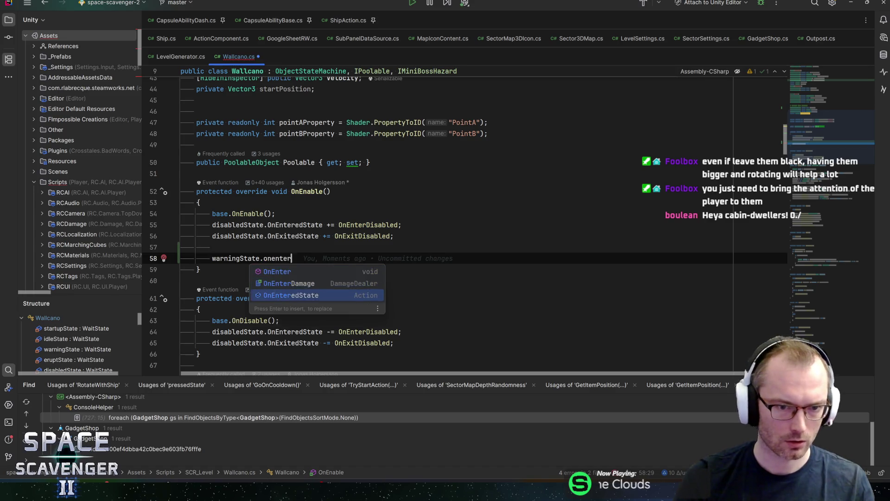
{"action": "key", "text": "Return"}
{"action": "type", "text": "+= OnEnter"}
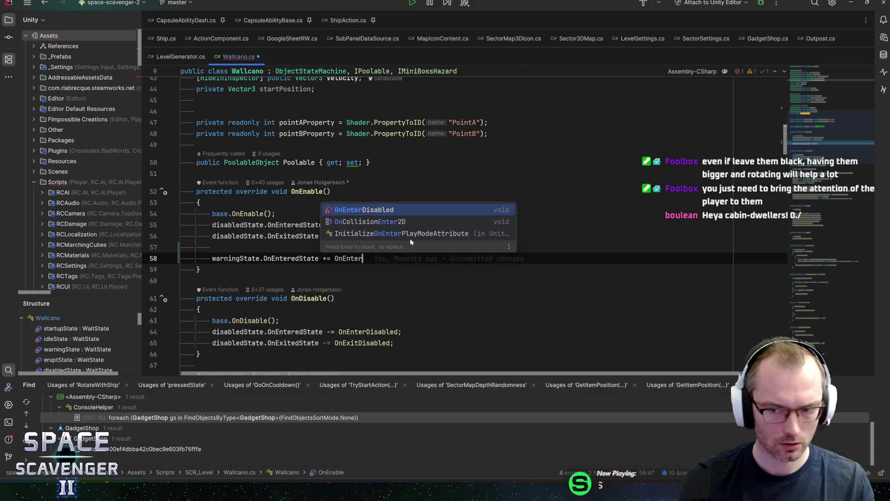
{"action": "type", "text": "Warning;"}
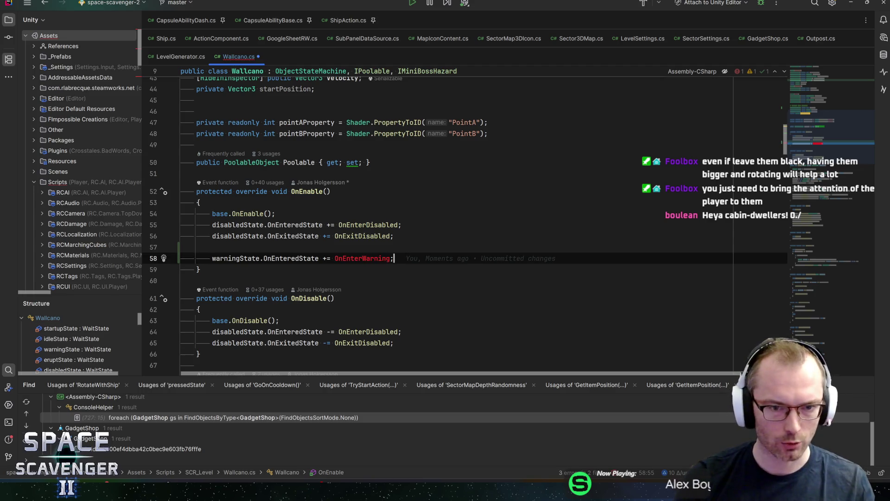
Move a copy of the warningState line into OnDisable as an unsubscription with -=
{"action": "key", "text": "ctrl+d"}
{"action": "key", "text": "alt+shift+Down"}
{"action": "key", "text": "alt+shift+Down"}
{"action": "key", "text": "alt+shift+Down"}
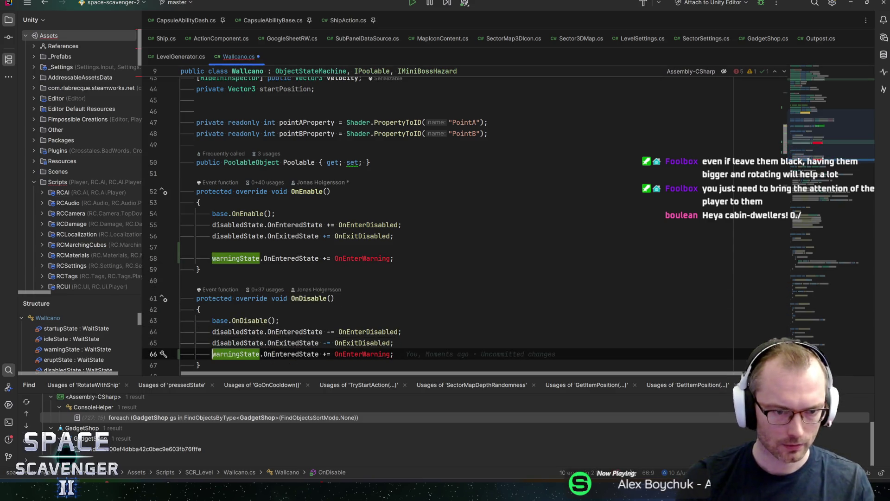
{"action": "scroll", "coordinate": [456, 222], "scroll_direction": "down", "scroll_amount": 5}
{"action": "key", "text": "ctrl+alt+Return"}
{"action": "scroll", "coordinate": [457, 222], "scroll_direction": "up", "scroll_amount": 1}
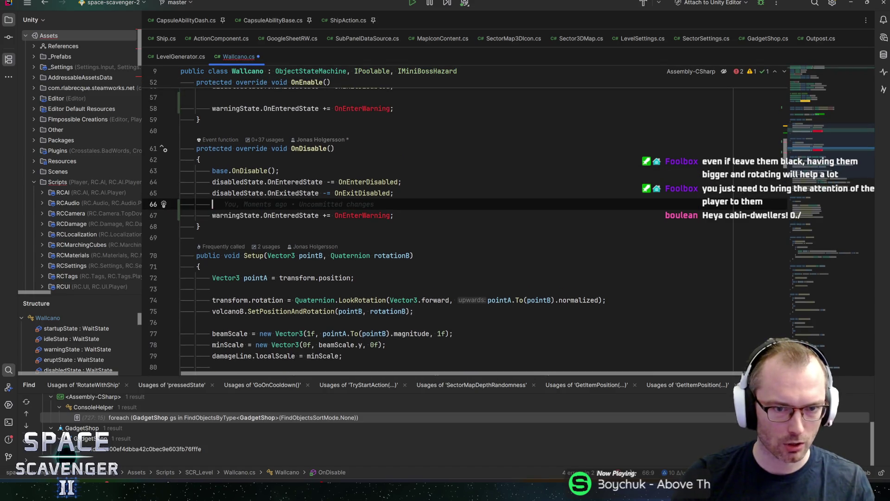
{"action": "key", "text": "Down"}
{"action": "key", "text": "Delete"}
{"action": "type", "text": "-"}
{"action": "key", "text": "End"}
Duplicate OnEnable's warningState subscription line to reuse for the idle state
{"action": "scroll", "coordinate": [457, 223], "scroll_direction": "up", "scroll_amount": 2}
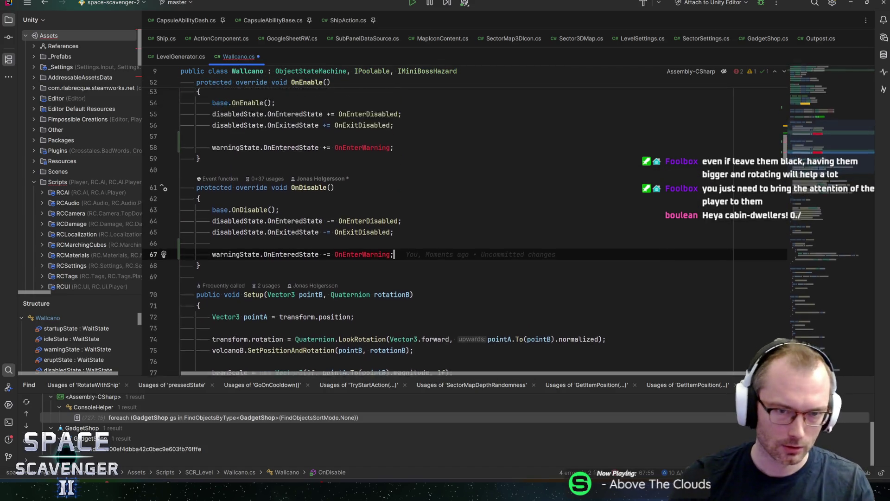
{"action": "key", "text": "Up"}
{"action": "key", "text": "Up"}
{"action": "key", "text": "Up"}
{"action": "key", "text": "ctrl+d"}
{"action": "double_click", "coordinate": [291, 186]}
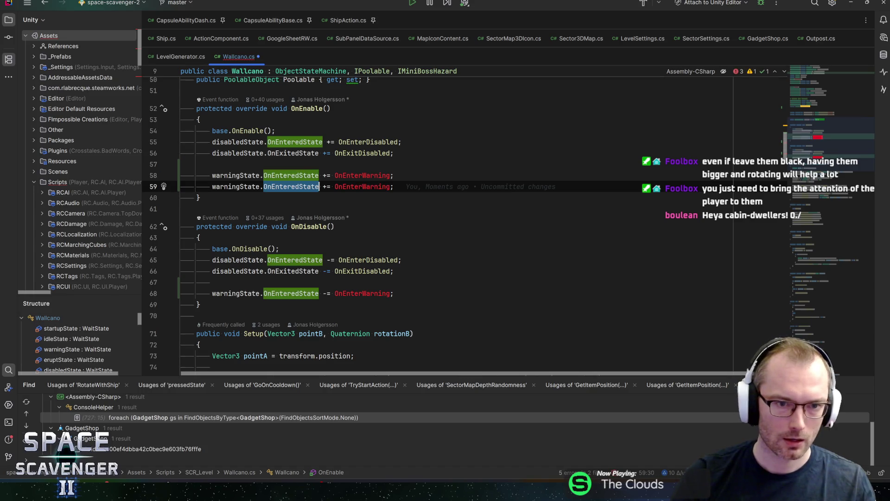
{"action": "key", "text": "Left"}
{"action": "key", "text": "Left"}
{"action": "key", "text": "ctrl+shift+Left"}
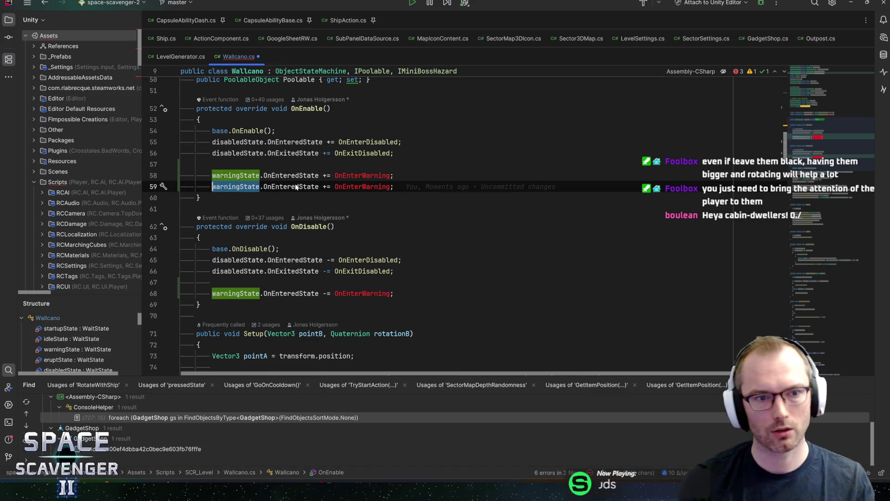
{"action": "scroll", "coordinate": [457, 223], "scroll_direction": "up", "scroll_amount": 9}
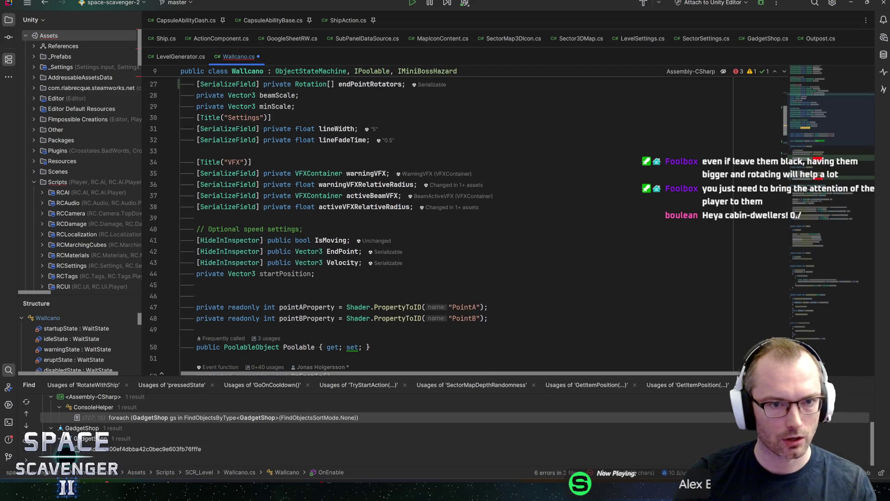
{"action": "scroll", "coordinate": [457, 222], "scroll_direction": "up", "scroll_amount": 1}
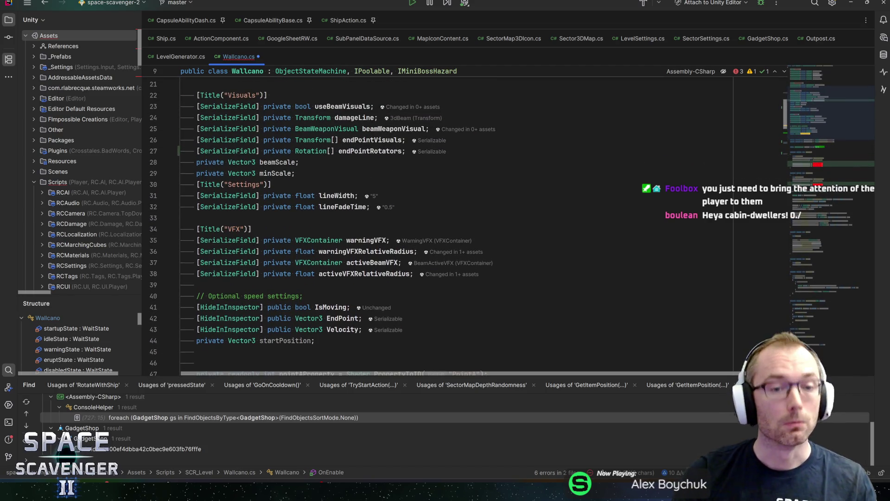
{"action": "scroll", "coordinate": [457, 223], "scroll_direction": "up", "scroll_amount": 4}
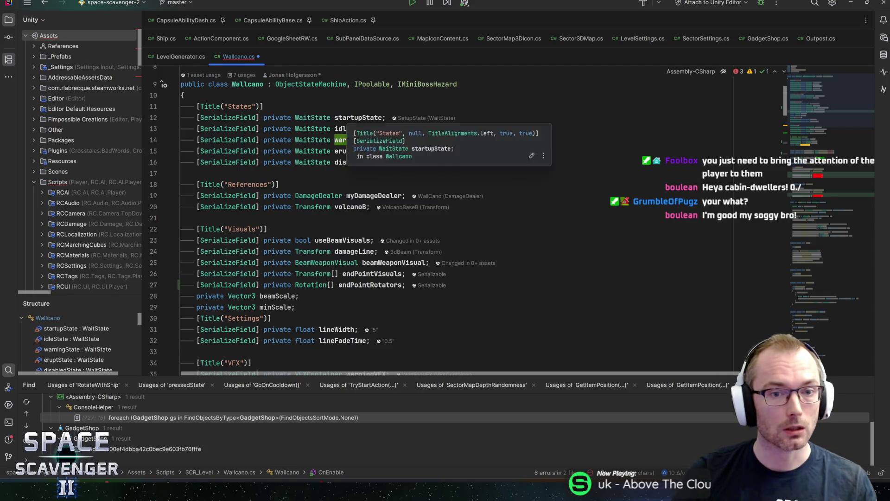
{"action": "key", "text": "ctrl+d"}
{"action": "scroll", "coordinate": [457, 223], "scroll_direction": "down", "scroll_amount": 15}
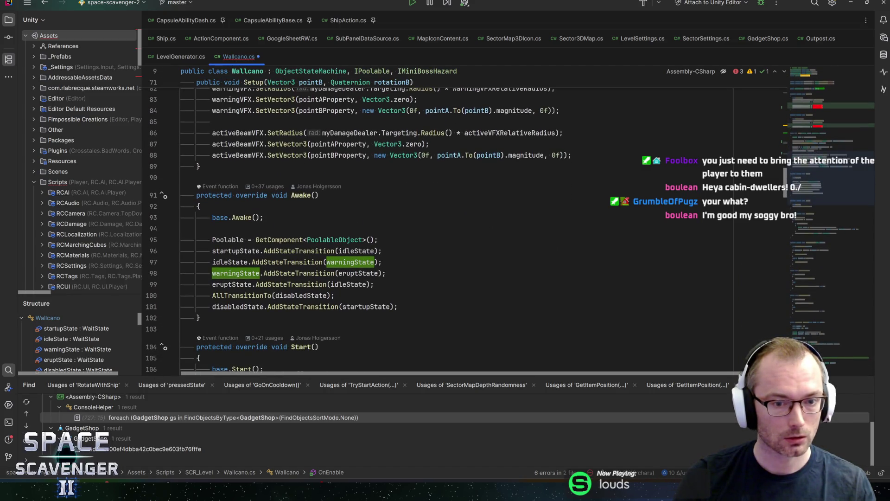
{"action": "scroll", "coordinate": [456, 222], "scroll_direction": "up", "scroll_amount": 10}
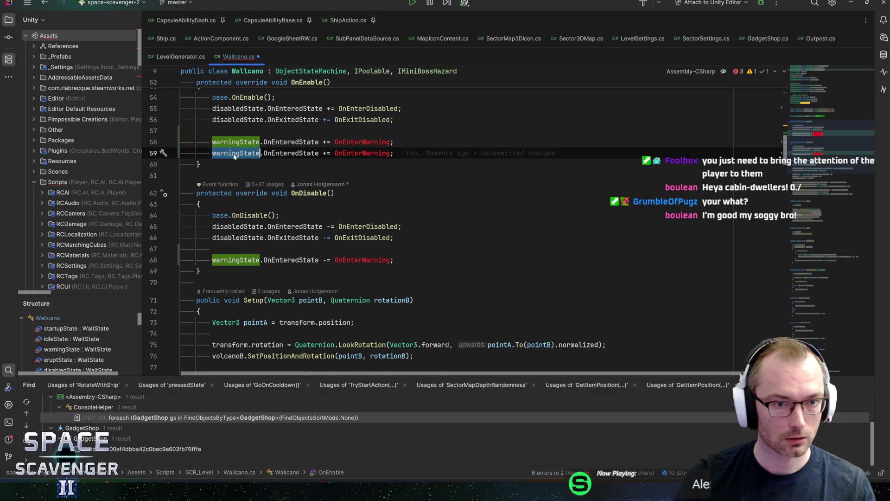
Change the duplicated line to 'idleState.OnEnteredState += OnEnterIdle'
{"action": "type", "text": "idle"}
{"action": "key", "text": "Return"}
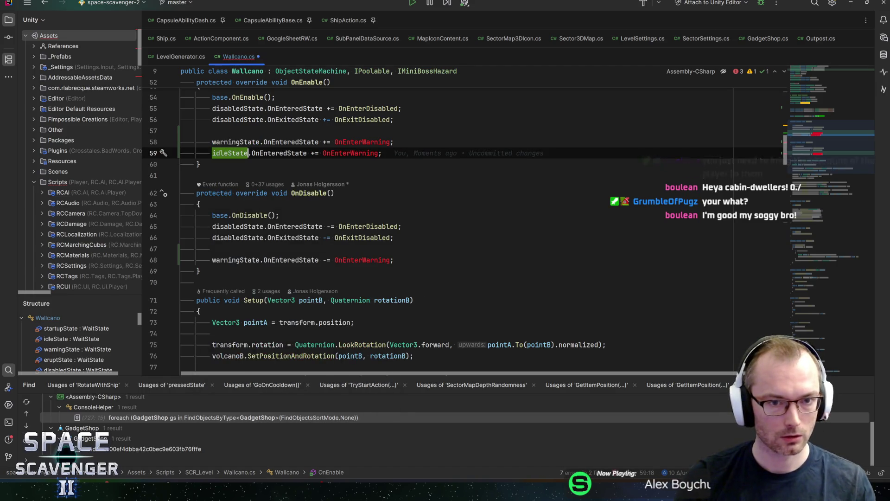
{"action": "key", "text": "Left"}
{"action": "key", "text": "ctrl+shift+Left"}
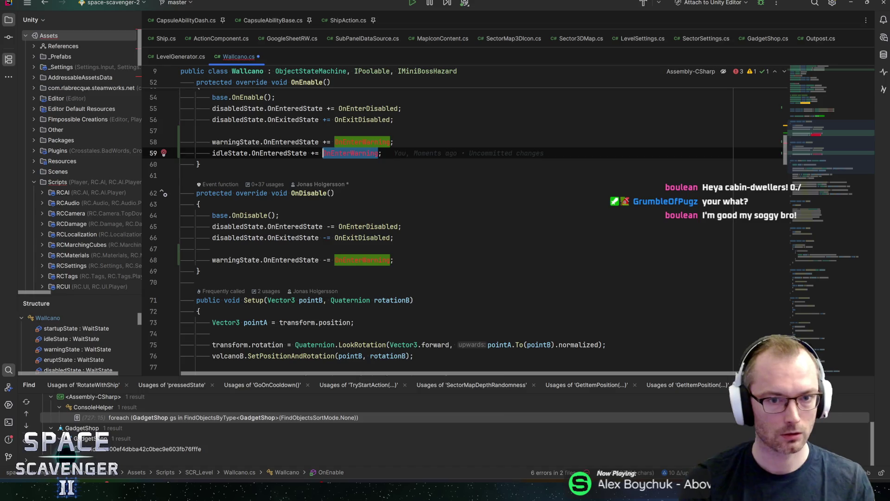
{"action": "type", "text": "OnEnter"}
{"action": "key", "text": "Return"}
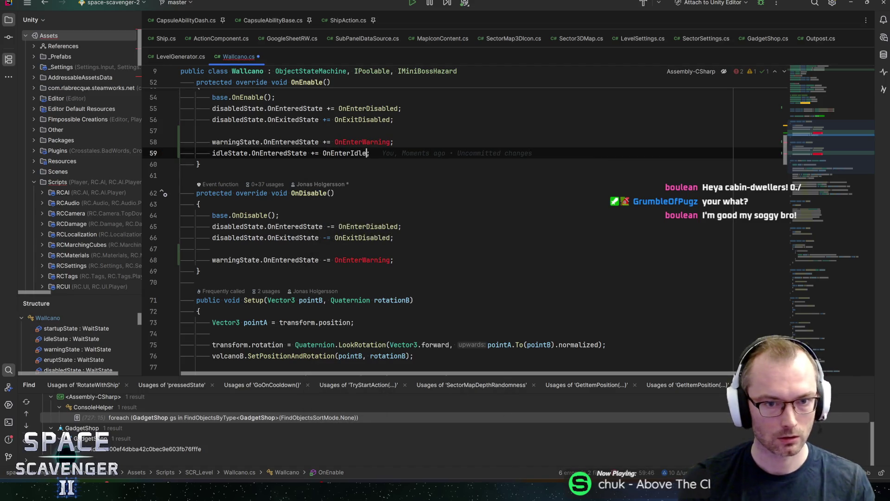
Paste the idleState line into OnDisable, changing += to -= to unsubscribe
{"action": "key", "text": "ctrl+c"}
{"action": "key", "text": "Down"}
{"action": "key", "text": "Down"}
{"action": "key", "text": "Down"}
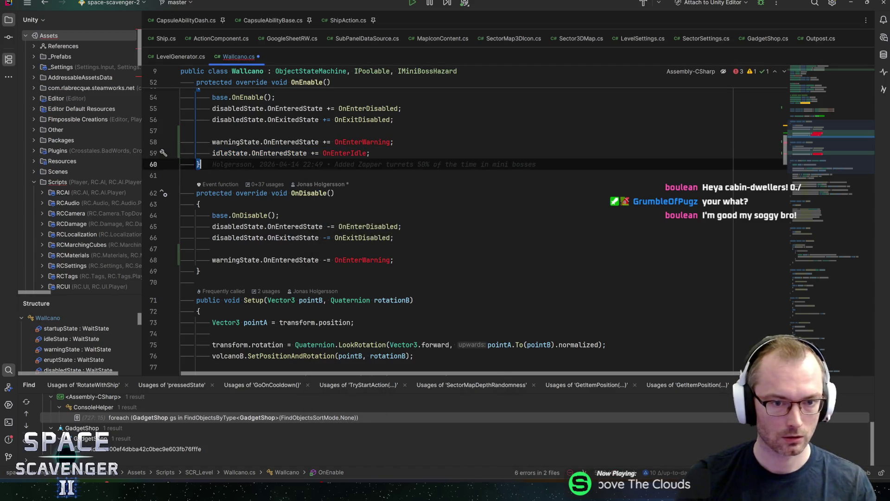
{"action": "key", "text": "ctrl+v"}
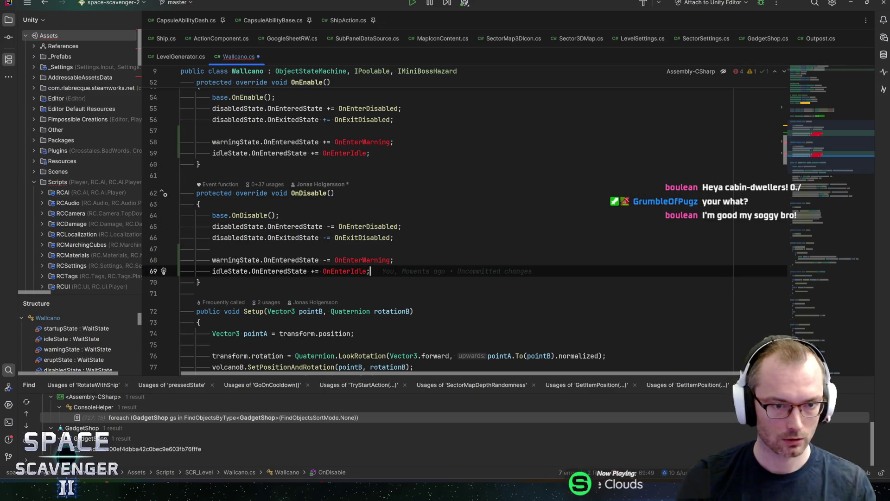
{"action": "key", "text": "Delete"}
{"action": "type", "text": "-"}
{"action": "key", "text": "End"}
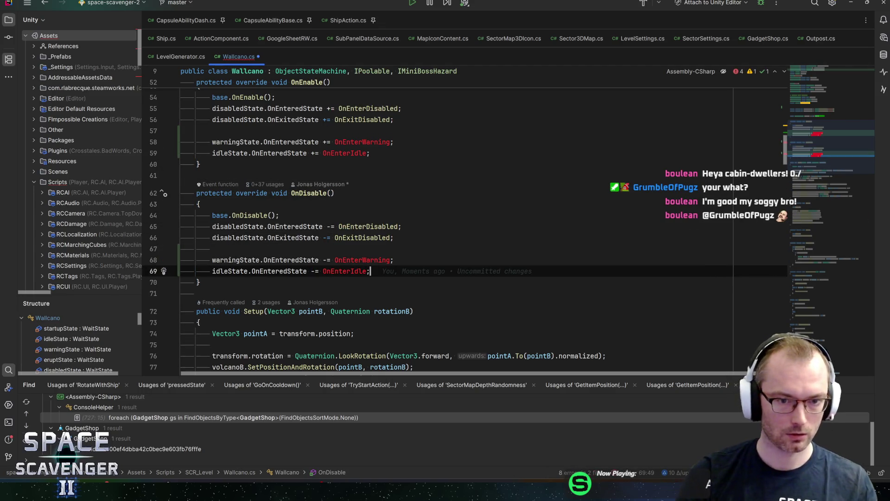
Jump to the OnExitDisabled method declaration with F12
{"action": "double_click", "coordinate": [362, 142]}
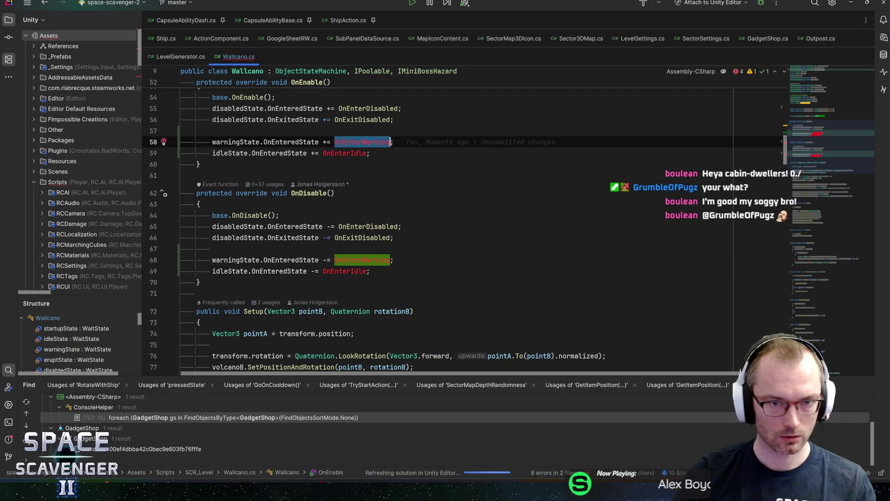
{"action": "double_click", "coordinate": [362, 119]}
{"action": "key", "text": "F12"}
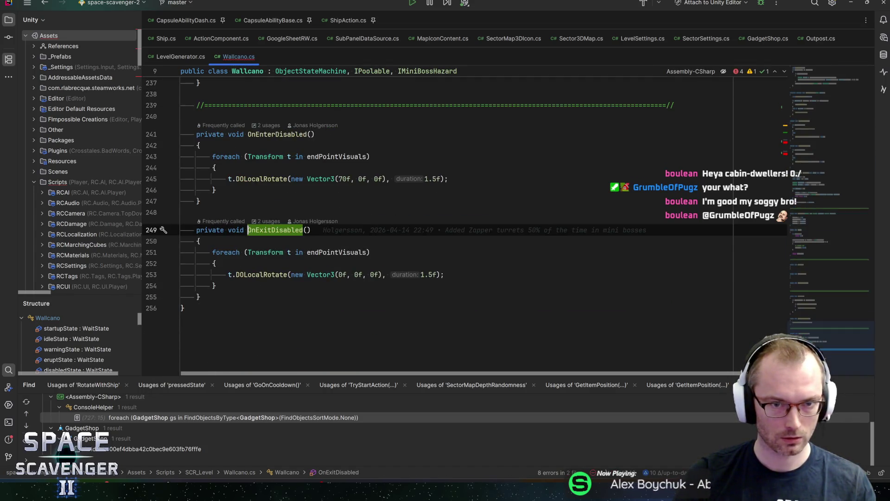
Create an empty 'private void OnEnterWarning()' method below OnExitDisabled
{"action": "left_click", "coordinate": [242, 296]}
{"action": "key", "text": "Return"}
{"action": "key", "text": "Return"}
{"action": "type", "text": "priv"}
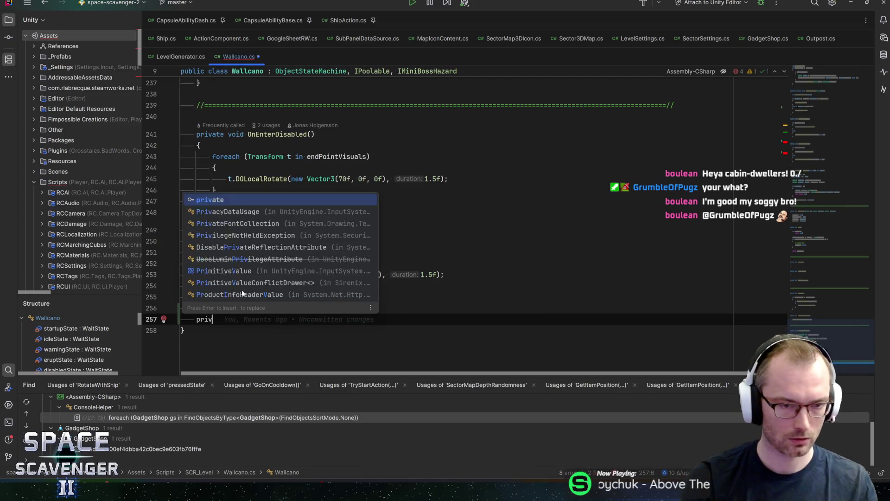
{"action": "type", "text": "ate void"}
{"action": "key", "text": "ctrl+v"}
{"action": "type", "text": "(){"}
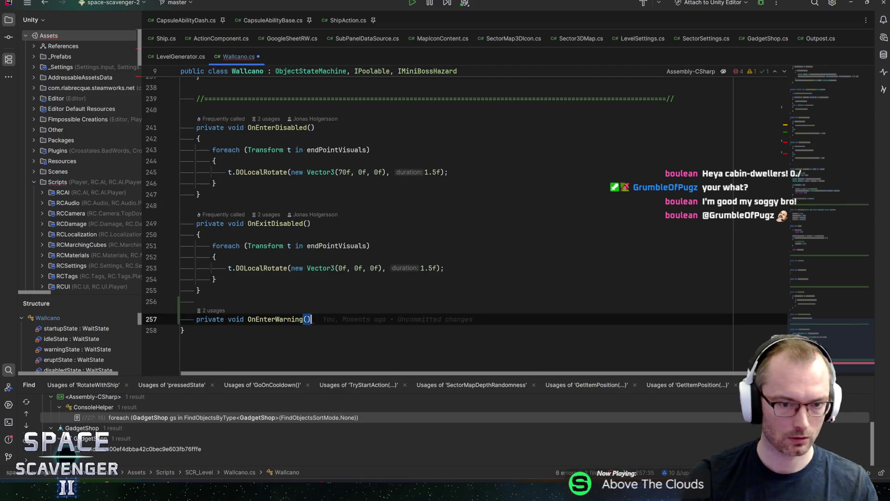
{"action": "key", "text": "Return"}
Create an empty 'private void OnEnterIdle()' method after OnEnterWarning
{"action": "key", "text": "Down"}
{"action": "key", "text": "End"}
{"action": "key", "text": "Return"}
{"action": "key", "text": "Return"}
{"action": "type", "text": "private void o"}
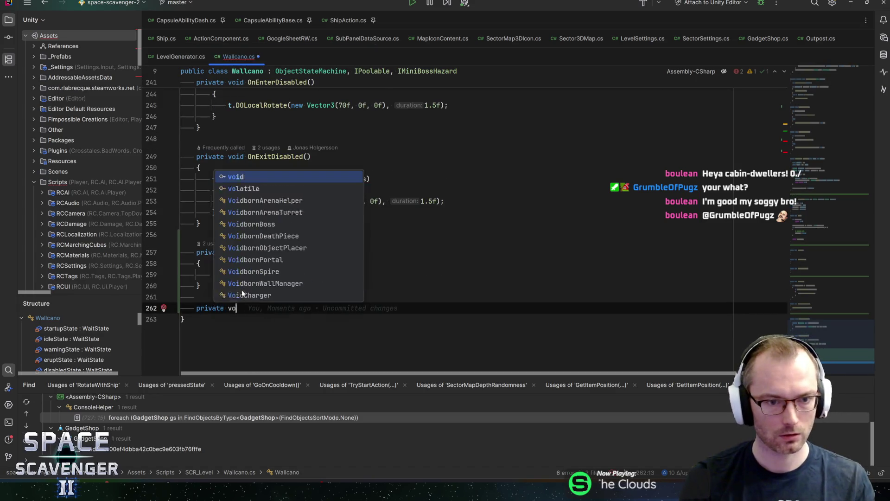
{"action": "key", "text": "BackSpace"}
{"action": "type", "text": "OnEnt"}
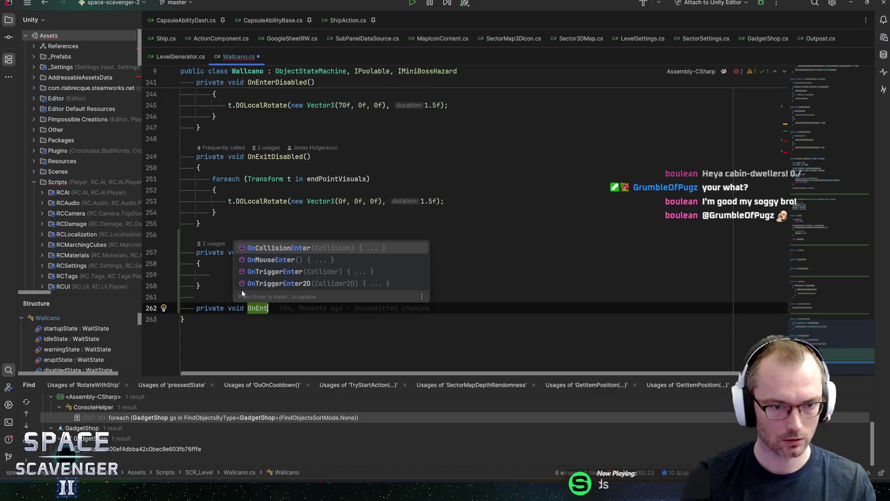
{"action": "type", "text": "erIdle()"}
{"action": "key", "text": "Return"}
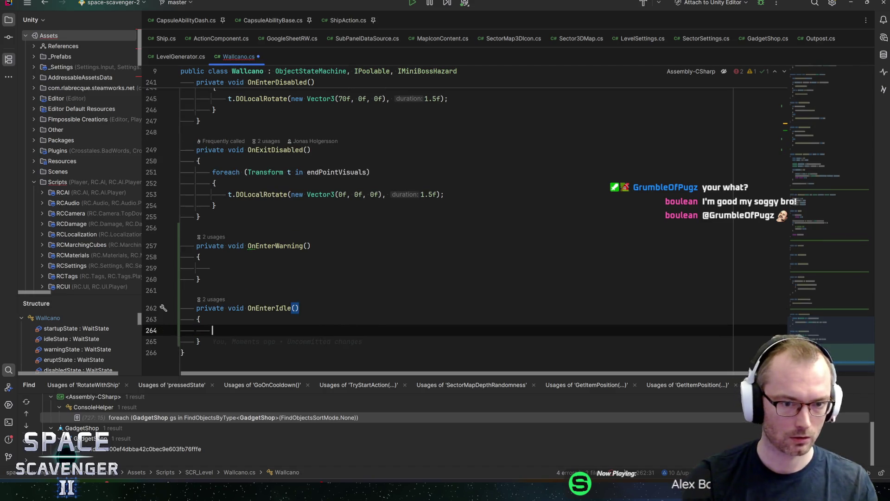
Inside OnEnterWarning, wrap endPointRotators in a foreach loop over endPointRotator
{"action": "scroll", "coordinate": [239, 246], "scroll_direction": "down", "scroll_amount": 2}
{"action": "key", "text": "Up"}
{"action": "key", "text": "Up"}
{"action": "key", "text": "Up"}
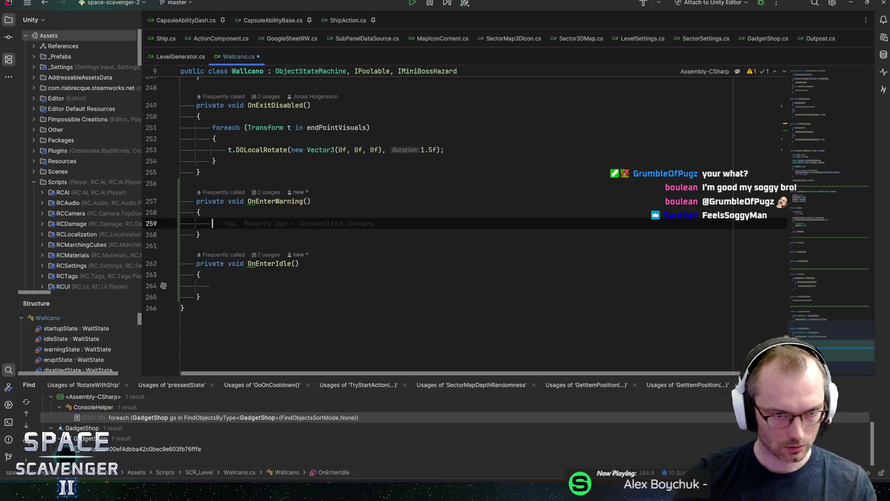
{"action": "key", "text": "Up"}
{"action": "key", "text": "Up"}
{"action": "key", "text": "Up"}
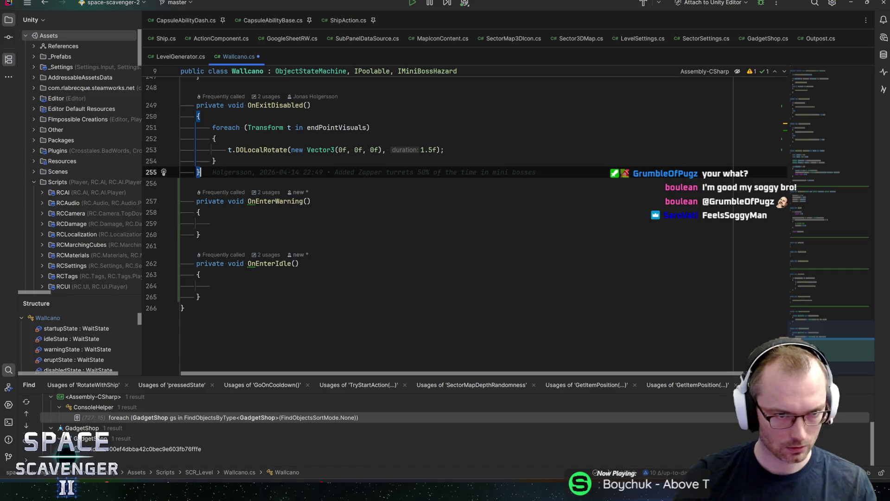
{"action": "left_click", "coordinate": [213, 224]}
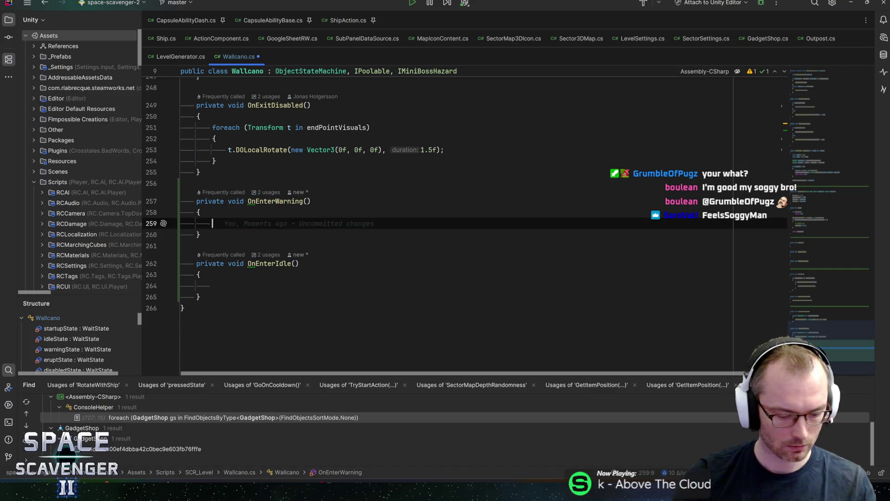
{"action": "type", "text": "rotators"}
{"action": "key", "text": "Return"}
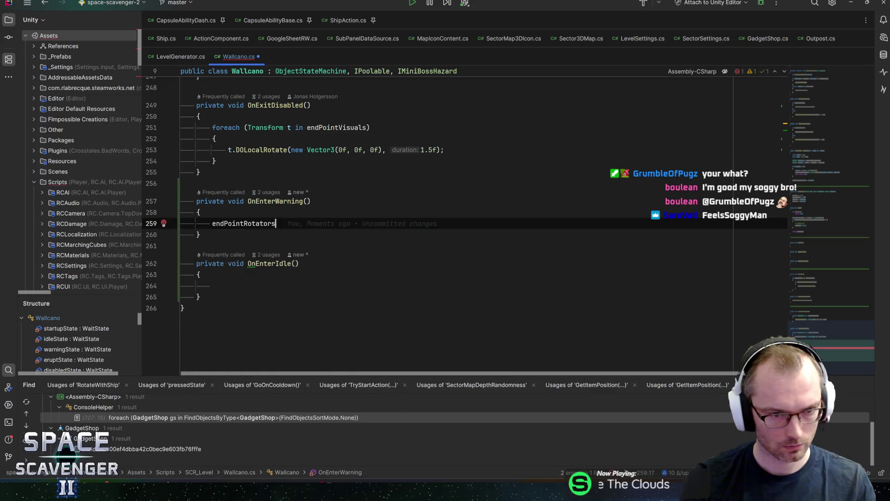
{"action": "type", "text": ".fore"}
{"action": "key", "text": "Return"}
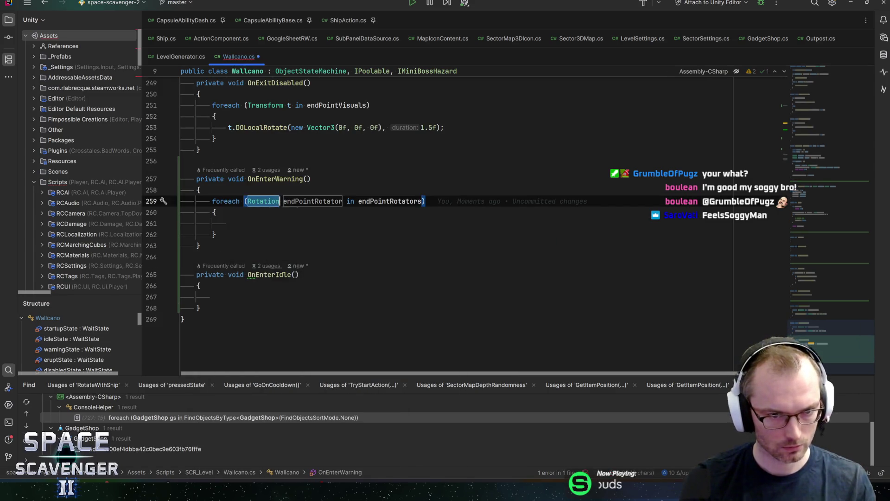
{"action": "key", "text": "Return"}
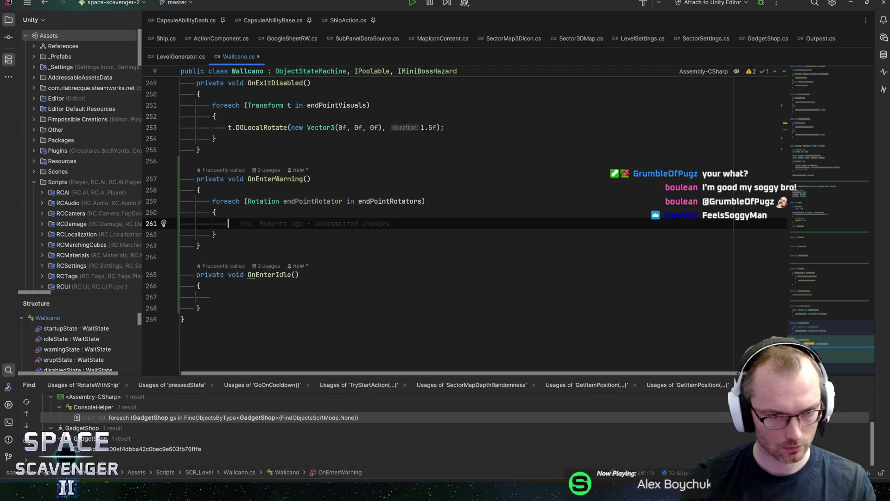
Set 'endPointRotator.enabled = true;' inside the OnEnterWarning loop
{"action": "type", "text": "e"}
{"action": "key", "text": "Return"}
{"action": "type", "text": ".e"}
{"action": "key", "text": "Return"}
{"action": "type", "text": "= t"}
{"action": "key", "text": "Return"}
{"action": "type", "text": ";"}
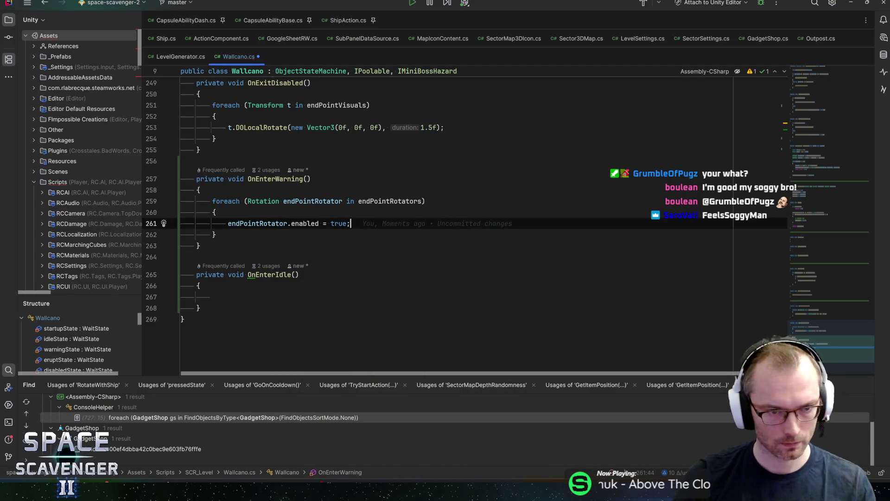
Copy the foreach loop into OnEnterIdle, changing true to false
{"action": "key", "text": "ctrl+w"}
{"action": "key", "text": "ctrl+w"}
{"action": "key", "text": "ctrl+w"}
{"action": "key", "text": "ctrl+c"}
{"action": "left_click", "coordinate": [205, 297]}
{"action": "key", "text": "ctrl+v"}
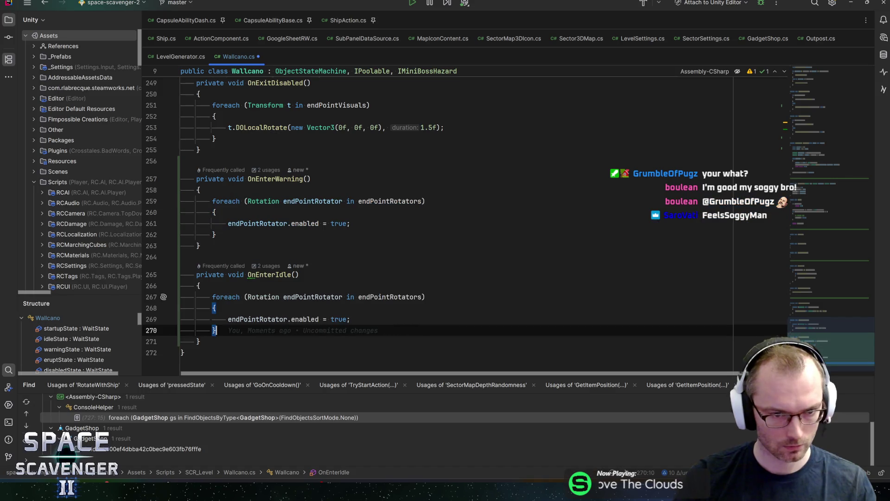
{"action": "double_click", "coordinate": [339, 320]}
{"action": "type", "text": "f"}
{"action": "key", "text": "Return"}
{"action": "key", "text": "ctrl+w"}
{"action": "key", "text": "ctrl+w"}
{"action": "key", "text": "ctrl+w"}
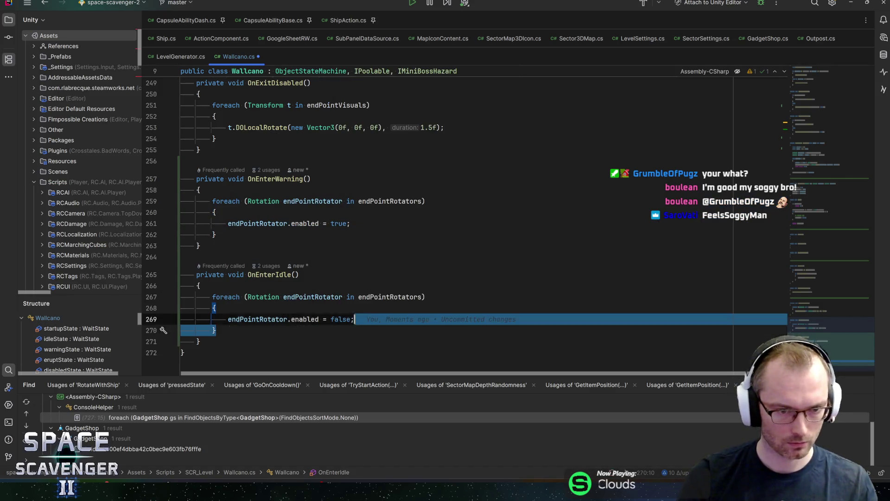
Extract OnEnterWarning's rotator foreach loop into a new method named StopRotations
{"action": "key", "text": "alt+Return"}
{"action": "key", "text": "Return"}
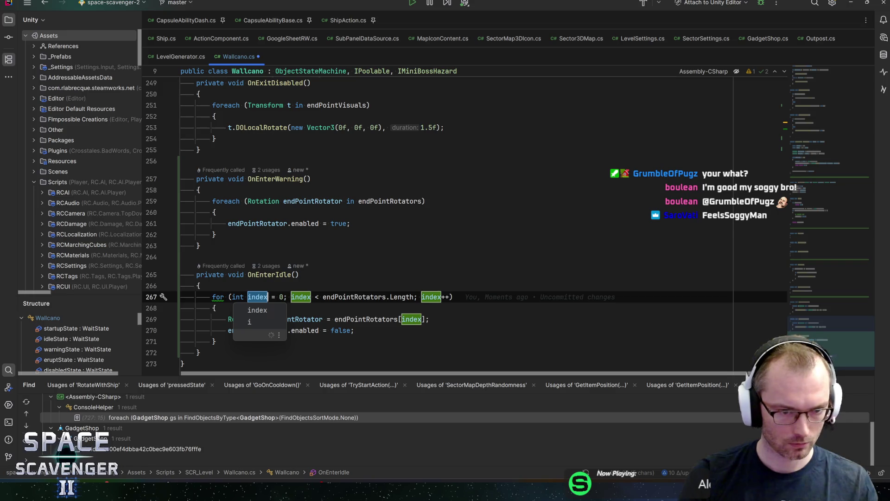
{"action": "key", "text": "ctrl+z"}
{"action": "key", "text": "alt+Return"}
{"action": "key", "text": "Down"}
{"action": "key", "text": "Down"}
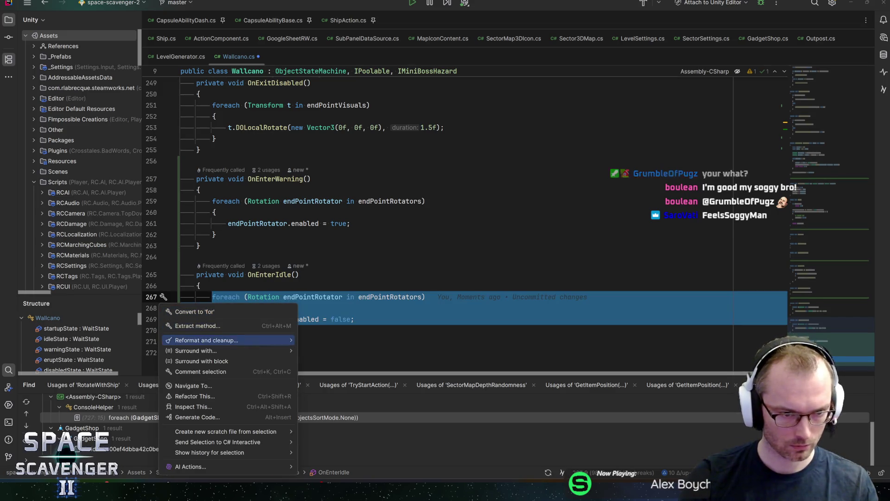
{"action": "type", "text": "extr"}
{"action": "key", "text": "Return"}
{"action": "type", "text": "Stop"}
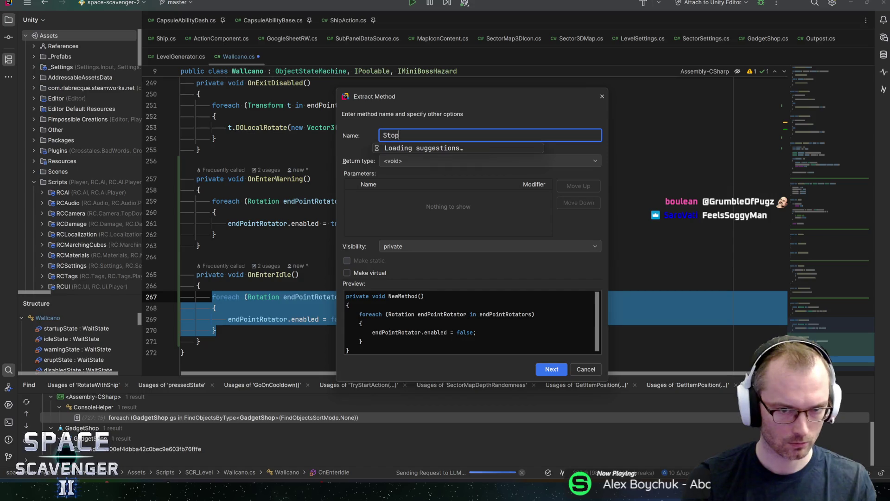
{"action": "type", "text": "Rotations"}
{"action": "key", "text": "Return"}
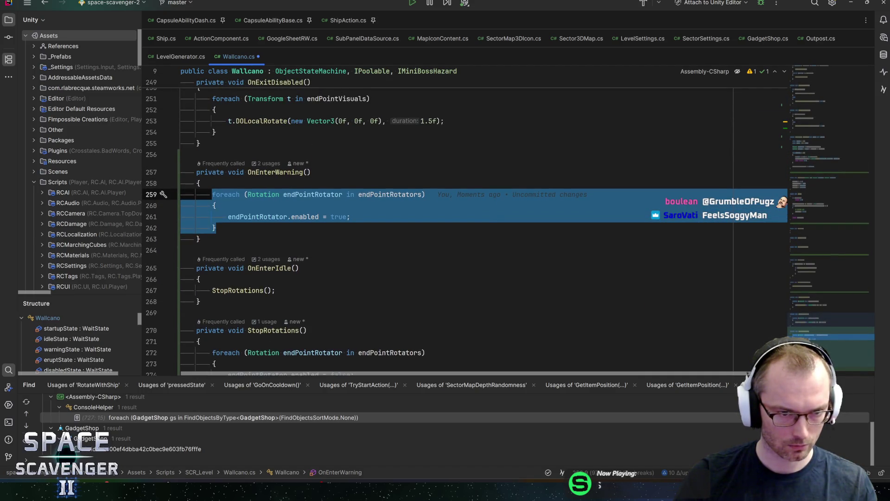
Rename StopRotations to SetRotations and make the existing call pass false
{"action": "key", "text": "Escape"}
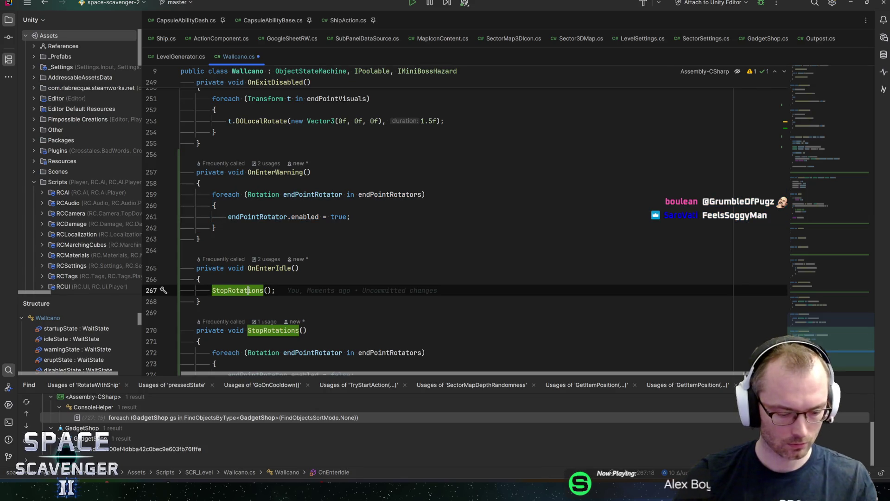
{"action": "key", "text": "F2"}
{"action": "type", "text": "SetRotat"}
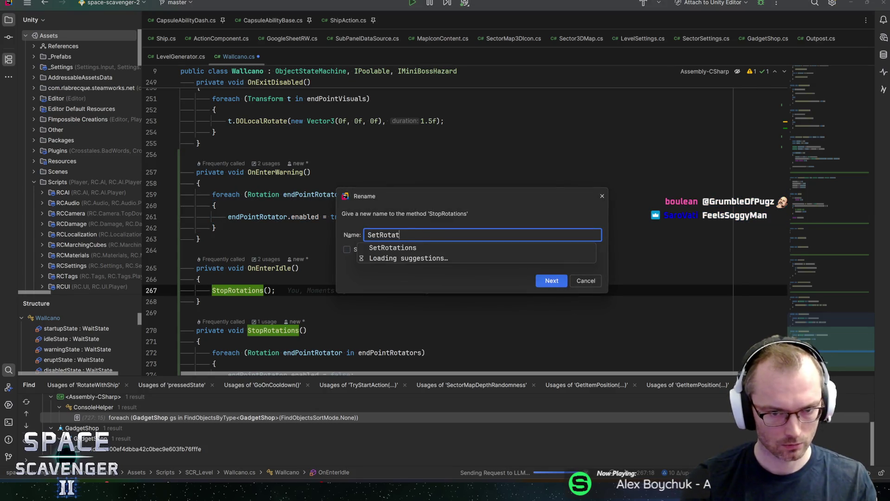
{"action": "type", "text": "ions"}
{"action": "key", "text": "Return"}
{"action": "type", "text": "false"}
{"action": "key", "text": "End"}
Give SetRotations a bool e parameter and assign enabled = e inside it
{"action": "scroll", "coordinate": [454, 209], "scroll_direction": "down", "scroll_amount": 3}
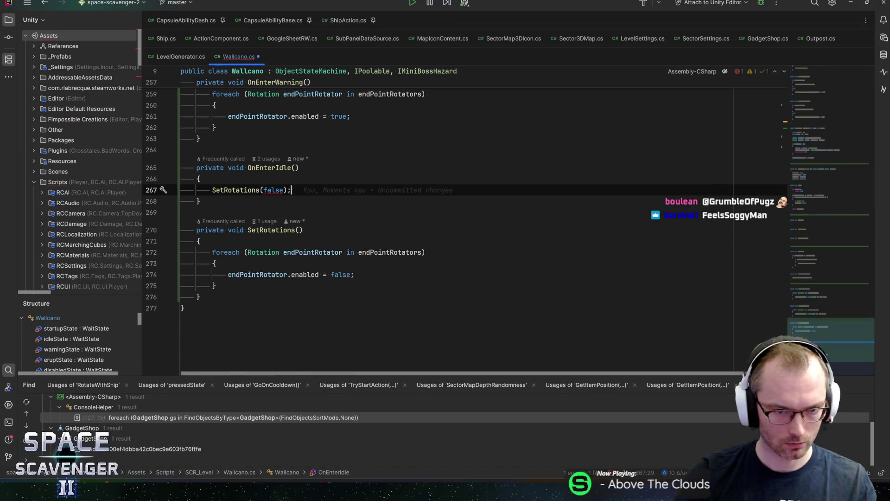
{"action": "left_click", "coordinate": [298, 230]}
{"action": "type", "text": "bool en"}
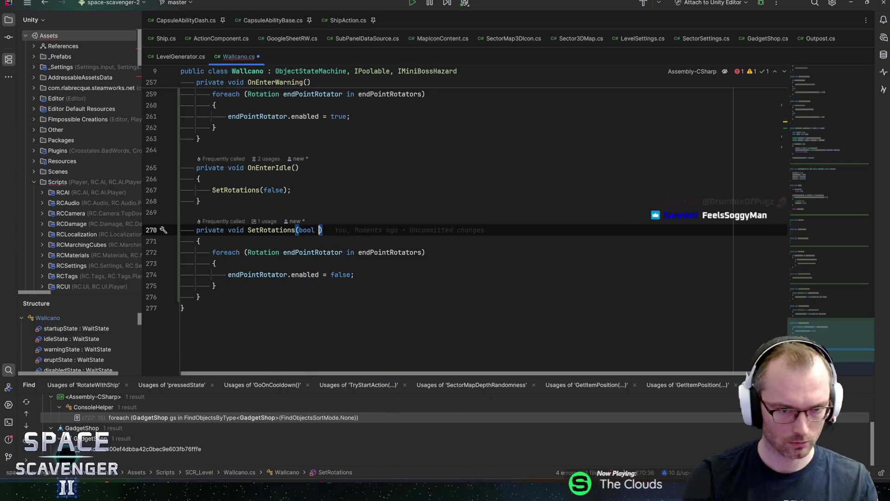
{"action": "type", "text": "ab"}
{"action": "key", "text": "BackSpace"}
{"action": "key", "text": "BackSpace"}
{"action": "key", "text": "BackSpace"}
{"action": "key", "text": "Escape"}
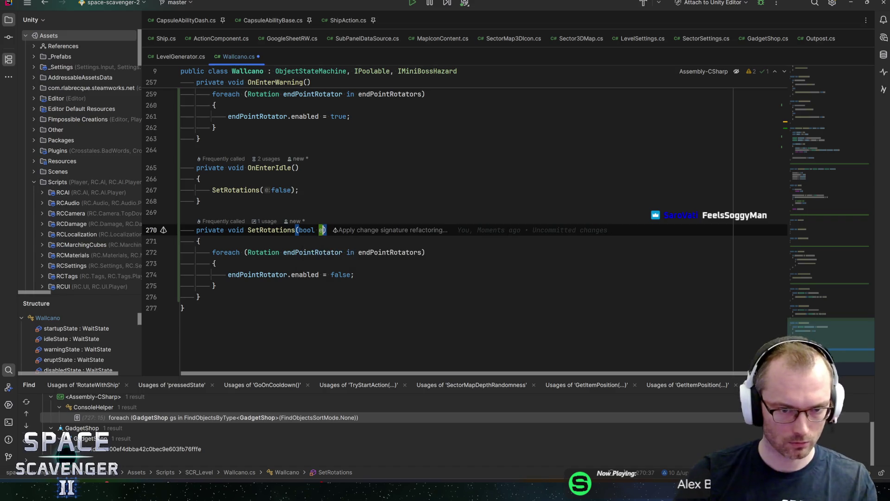
{"action": "double_click", "coordinate": [341, 275]}
{"action": "type", "text": "e"}
{"action": "key", "text": "Escape"}
Replace OnEnterWarning's old foreach loop with a SetRotations(true) call
{"action": "key", "text": "Down"}
{"action": "key", "text": "Up"}
{"action": "key", "text": "Up"}
{"action": "key", "text": "Up"}
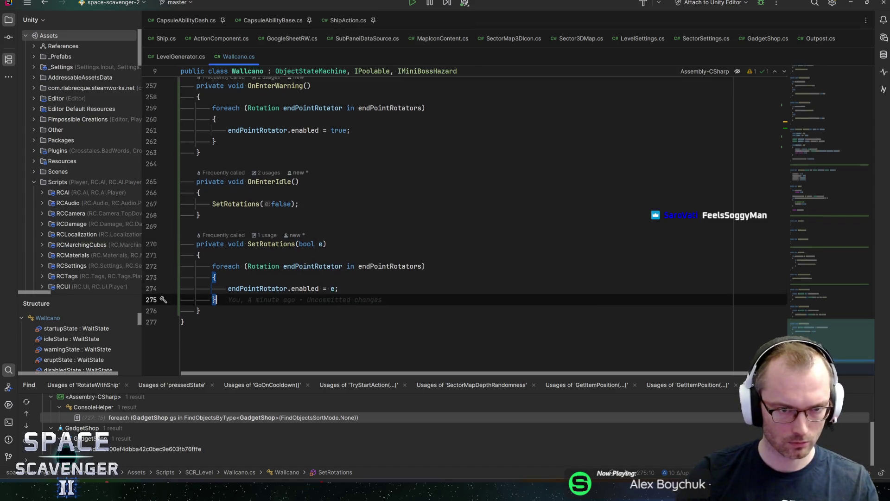
{"action": "key", "text": "Return"}
{"action": "type", "text": "SetRot"}
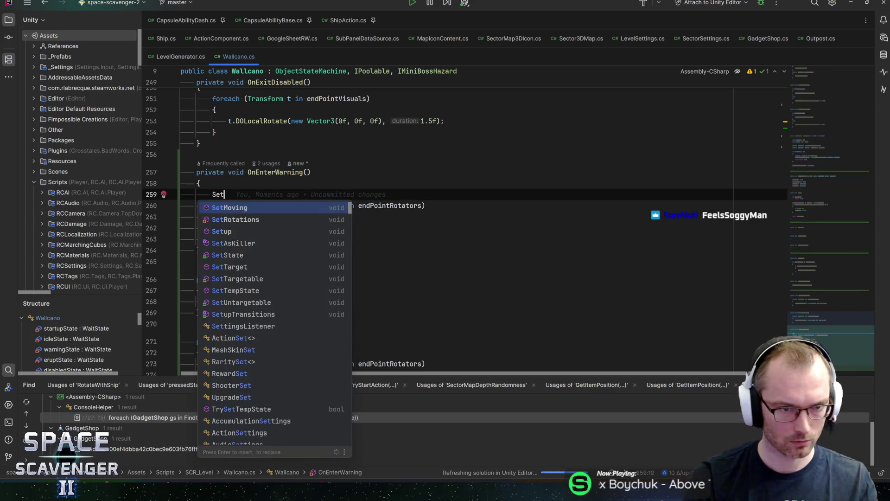
{"action": "key", "text": "Return"}
{"action": "type", "text": "tr"}
{"action": "key", "text": "Return"}
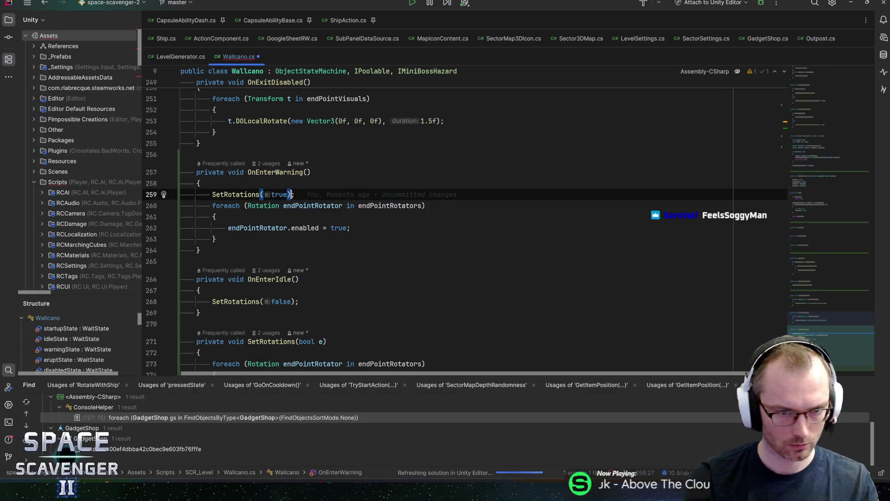
{"action": "key", "text": "Down"}
{"action": "key", "text": "ctrl+w"}
{"action": "key", "text": "ctrl+w"}
{"action": "key", "text": "ctrl+w"}
{"action": "key", "text": "BackSpace"}
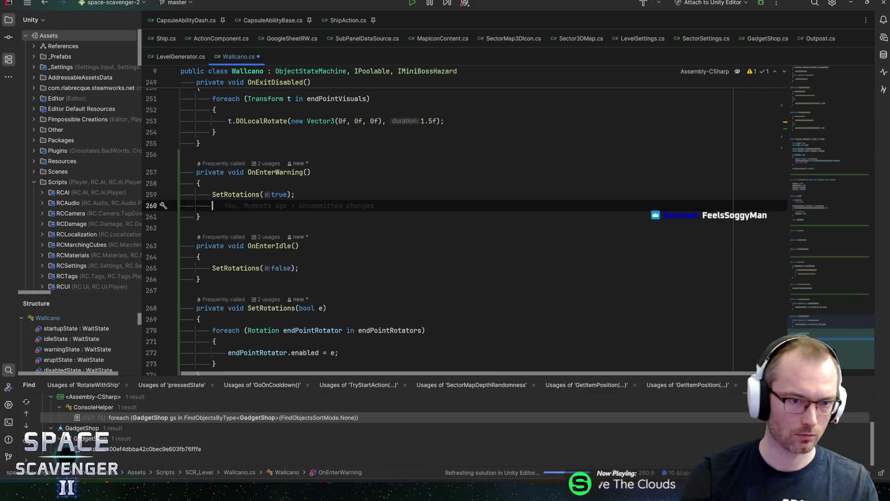
{"action": "key", "text": "BackSpace"}
{"action": "left_click", "coordinate": [199, 246]}
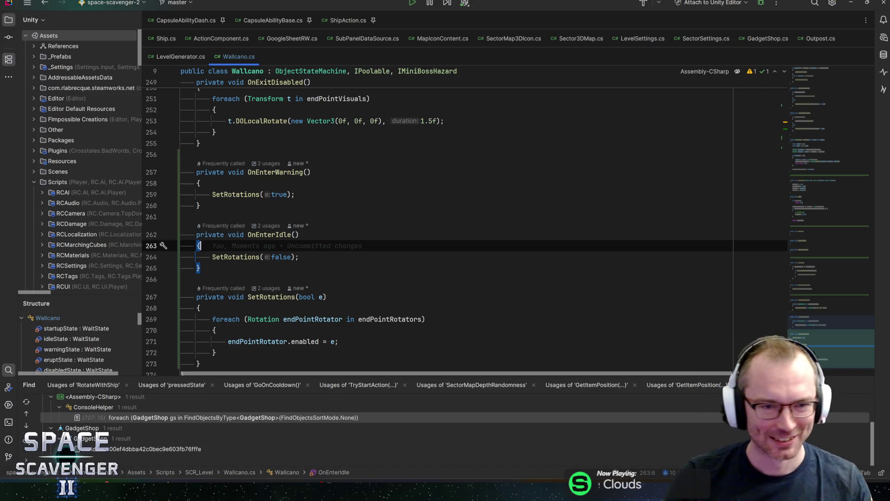
{"action": "mouse_move", "coordinate": [864, 258]}
{"action": "left_mouse_down"}
{"action": "mouse_move", "coordinate": [822, 133]}
{"action": "mouse_move", "coordinate": [820, 49]}
{"action": "mouse_move", "coordinate": [828, 139]}
{"action": "left_mouse_up"}
Add MeshA and MeshB to the Wallcano's End Point Rotators list, checking the fields in Rider
{"action": "key", "text": "alt+Tab"}
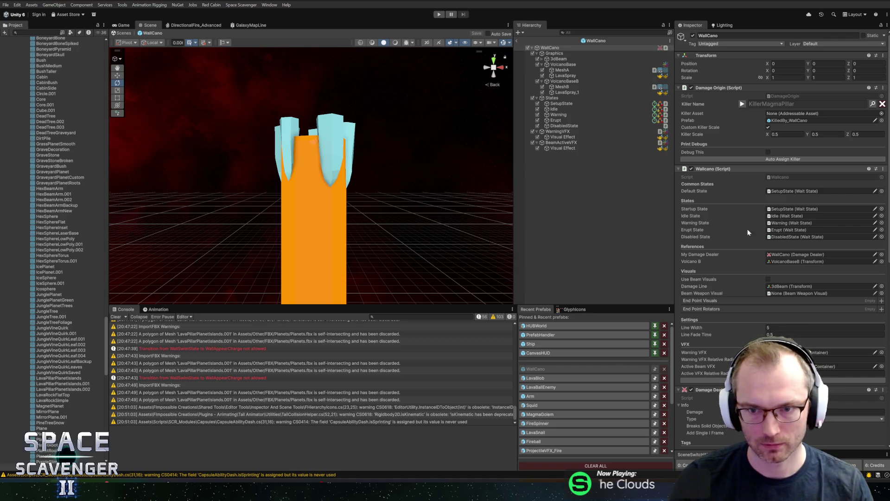
{"action": "scroll", "coordinate": [740, 259], "scroll_direction": "down", "scroll_amount": 10}
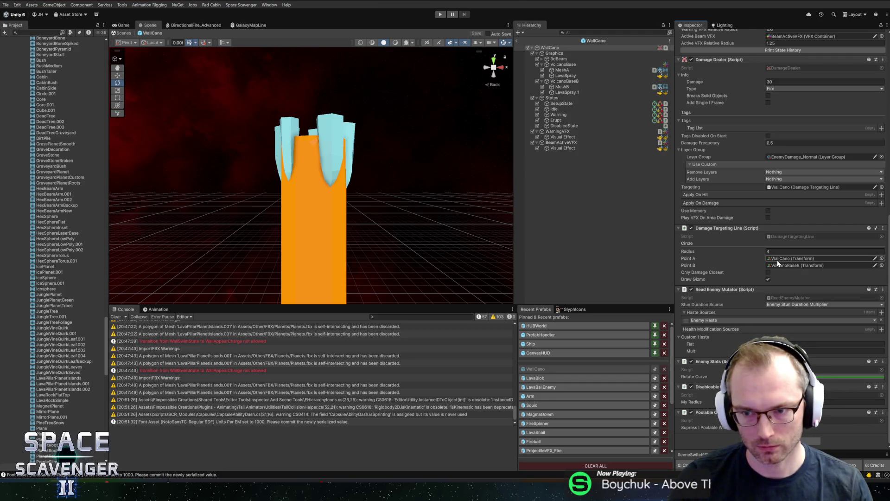
{"action": "scroll", "coordinate": [783, 238], "scroll_direction": "up", "scroll_amount": 10}
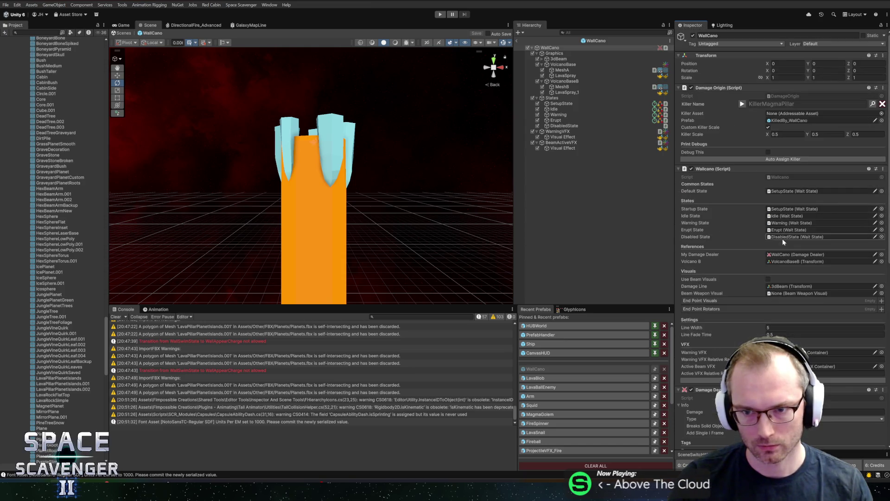
{"action": "left_click", "coordinate": [570, 70]}
{"action": "left_click_drag", "start_coordinate": [620, 77], "coordinate": [701, 225]}
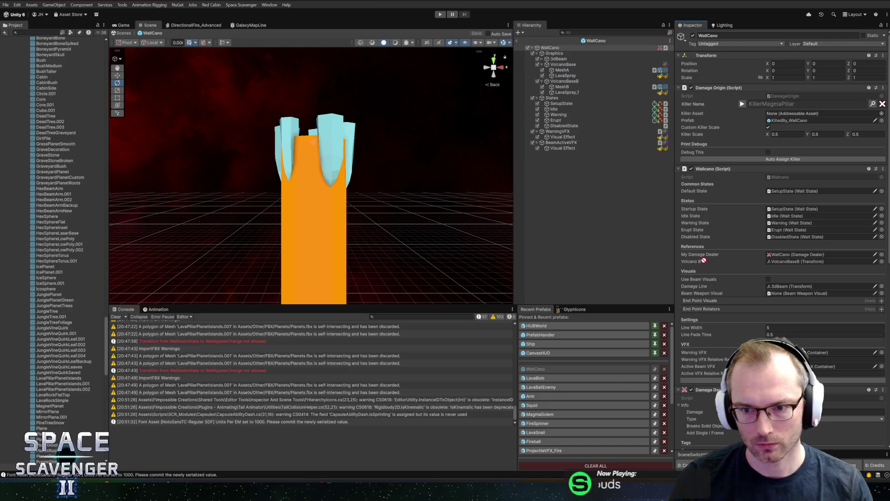
{"action": "mouse_move", "coordinate": [708, 294]}
{"action": "left_mouse_down"}
{"action": "mouse_move", "coordinate": [709, 332]}
{"action": "mouse_move", "coordinate": [705, 309]}
{"action": "left_mouse_up"}
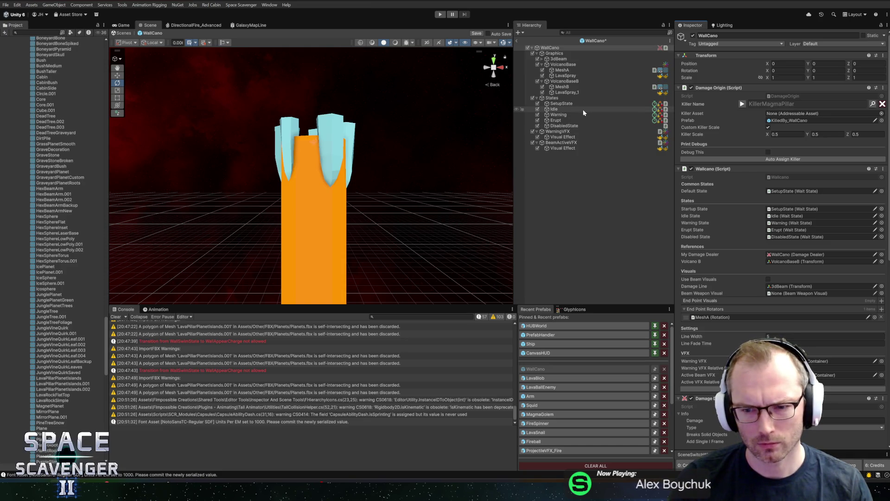
{"action": "mouse_move", "coordinate": [562, 86]}
{"action": "left_mouse_down"}
{"action": "mouse_move", "coordinate": [575, 89]}
{"action": "mouse_move", "coordinate": [704, 275]}
{"action": "mouse_move", "coordinate": [702, 309]}
{"action": "left_mouse_up"}
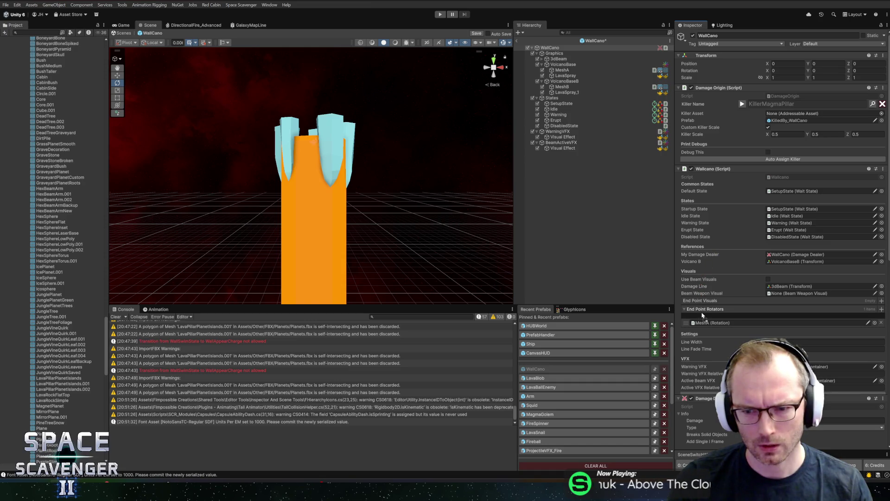
{"action": "key", "text": "alt+Tab"}
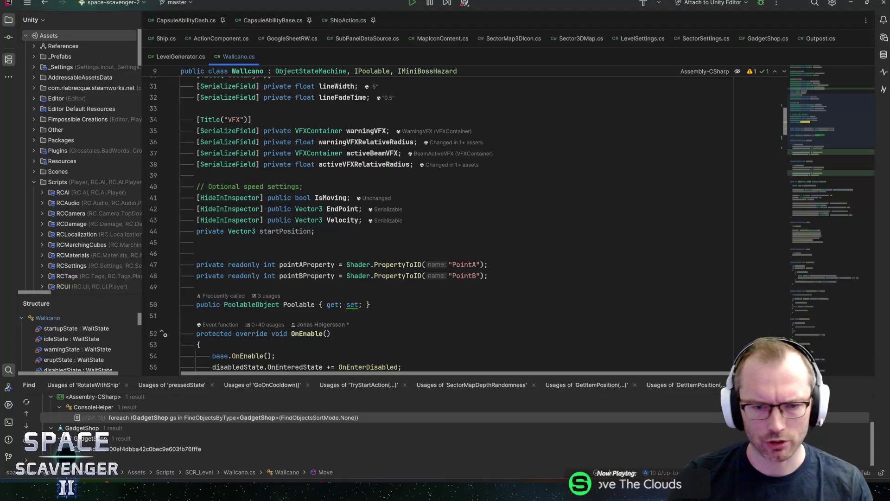
{"action": "scroll", "coordinate": [463, 220], "scroll_direction": "up", "scroll_amount": 3}
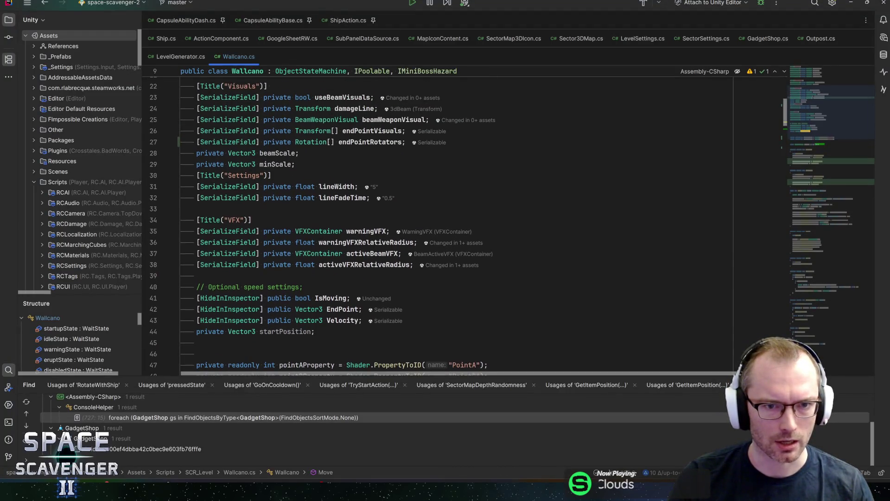
{"action": "scroll", "coordinate": [463, 220], "scroll_direction": "down", "scroll_amount": 4}
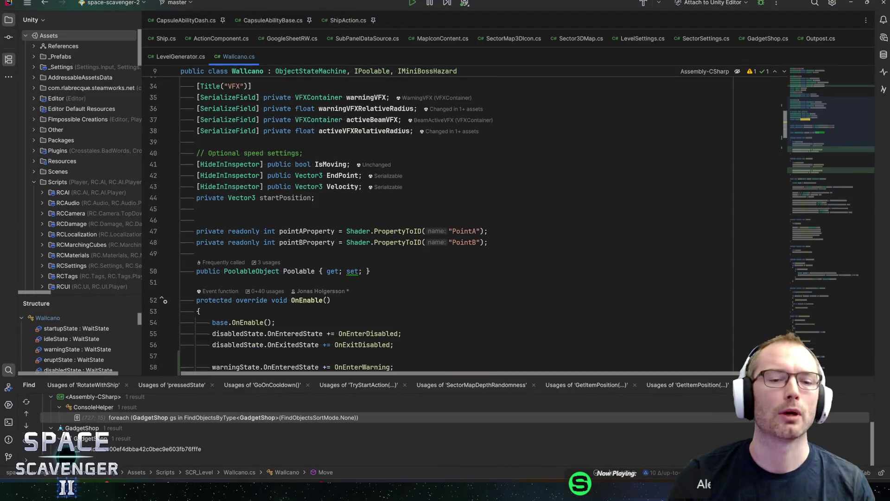
{"action": "key", "text": "alt+Tab"}
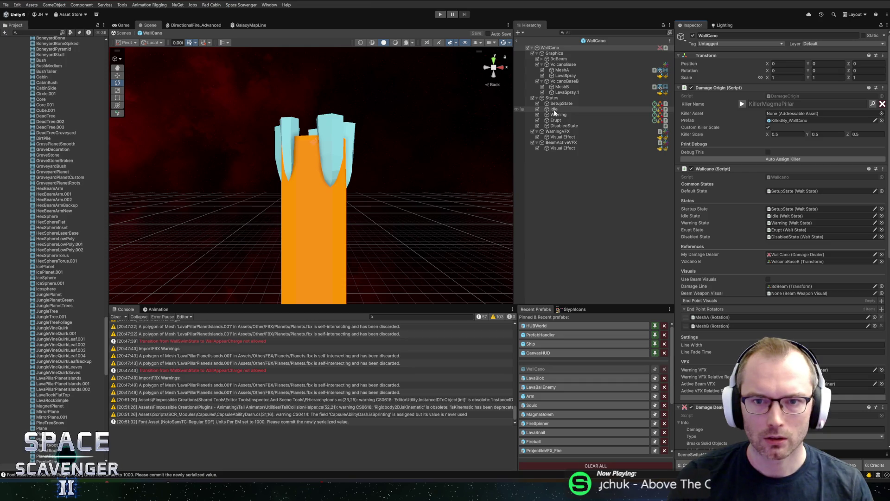
Preview WarningVFX and BeamActiveVFX with Graphics toggled off and on, then select LavaSpray_1
{"action": "left_click", "coordinate": [561, 138]}
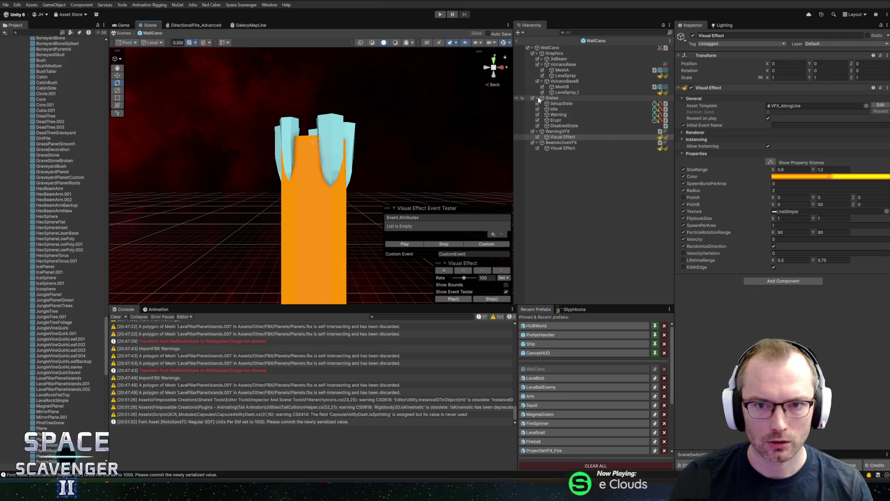
{"action": "left_click", "coordinate": [533, 53]}
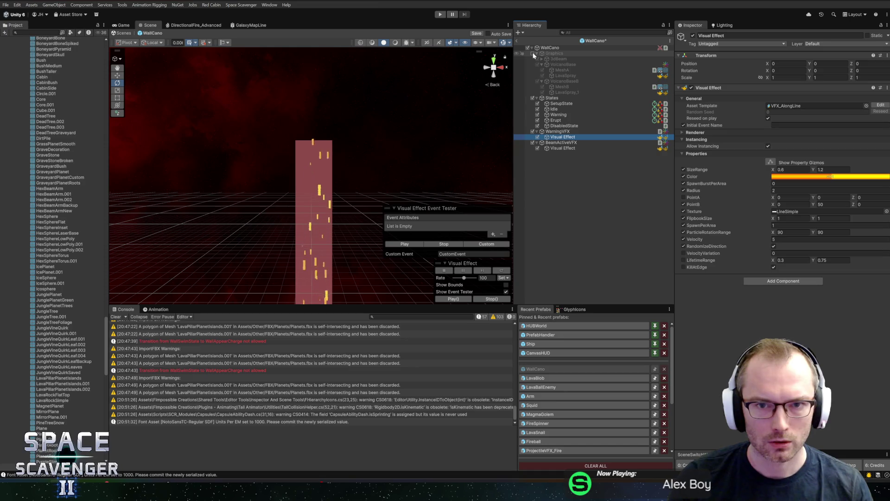
{"action": "left_click", "coordinate": [533, 54]}
{"action": "left_click", "coordinate": [556, 149]}
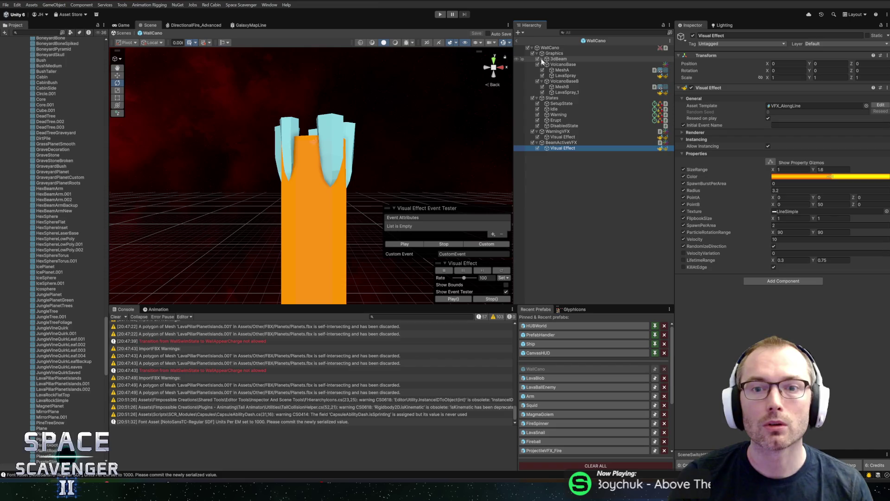
{"action": "left_click", "coordinate": [562, 93]}
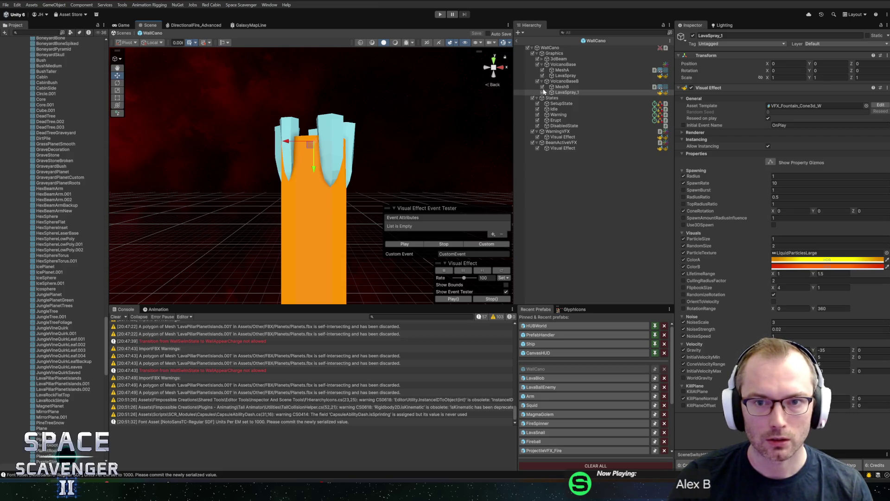
Hide the 3dBeam and preview the two LavaSpray effects to compare the spouts
{"action": "left_click", "coordinate": [538, 60]}
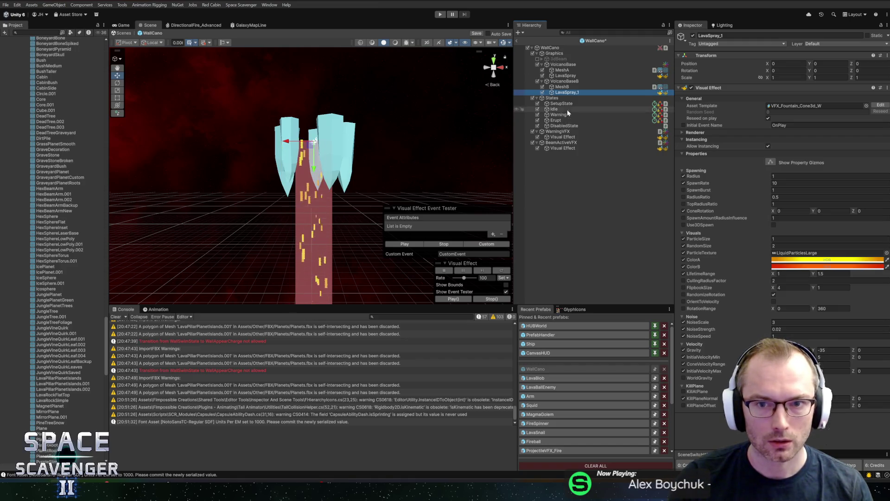
{"action": "left_click", "coordinate": [407, 244]}
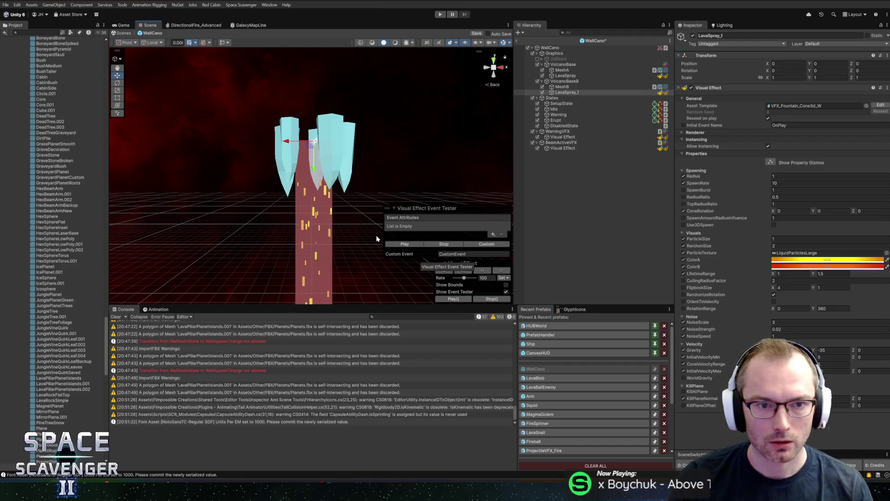
{"action": "scroll", "coordinate": [373, 157], "scroll_direction": "down", "scroll_amount": 3}
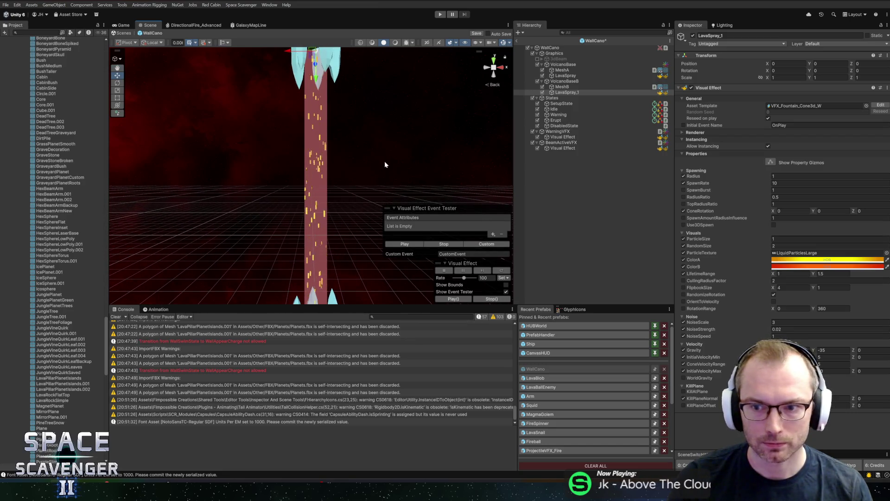
{"action": "scroll", "coordinate": [378, 158], "scroll_direction": "down", "scroll_amount": 5}
{"action": "left_click", "coordinate": [565, 75]}
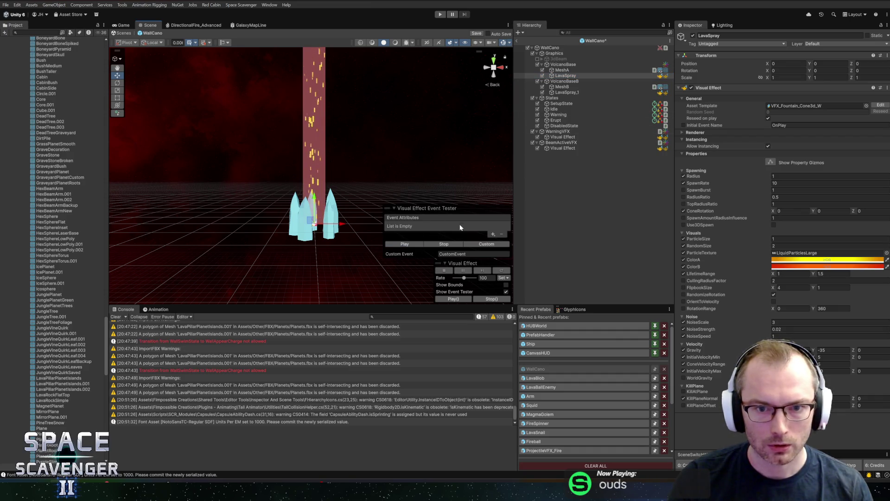
{"action": "left_click", "coordinate": [564, 93]}
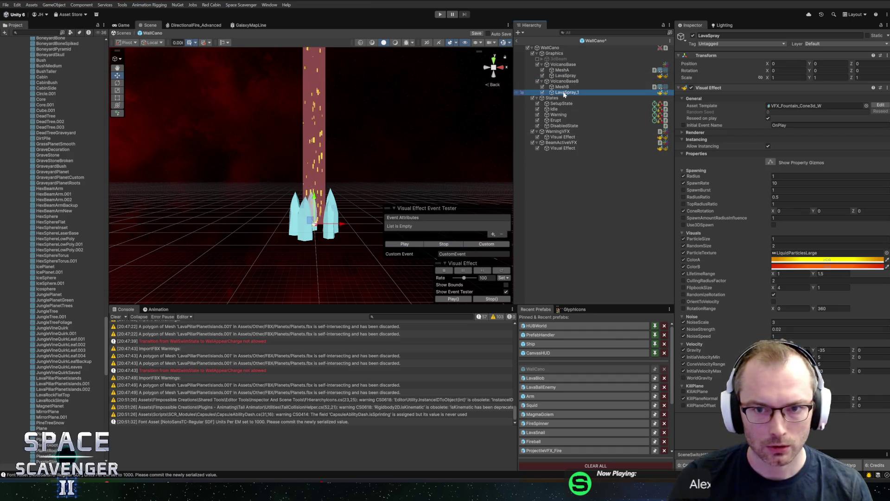
{"action": "mouse_move", "coordinate": [373, 118]}
{"action": "left_mouse_down"}
{"action": "mouse_move", "coordinate": [380, 185]}
{"action": "mouse_move", "coordinate": [391, 149]}
{"action": "mouse_move", "coordinate": [341, 175]}
{"action": "mouse_move", "coordinate": [307, 160]}
{"action": "mouse_move", "coordinate": [451, 167]}
{"action": "mouse_move", "coordinate": [421, 234]}
{"action": "mouse_move", "coordinate": [397, 183]}
{"action": "mouse_move", "coordinate": [391, 186]}
{"action": "left_mouse_up"}
{"action": "scroll", "coordinate": [406, 155], "scroll_direction": "up", "scroll_amount": 4}
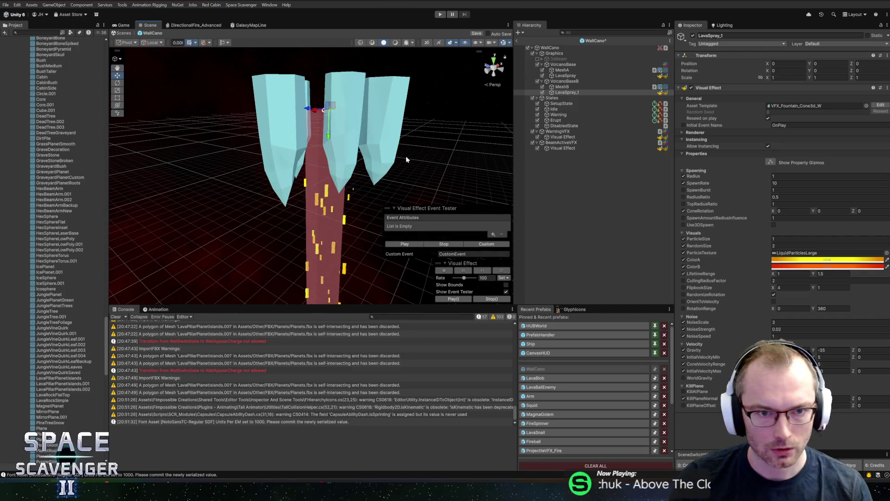
Reset LavaSpray_1's rotation to 0, frame it, and replay the spray effect
{"action": "left_click", "coordinate": [573, 82]}
{"action": "left_click", "coordinate": [567, 92]}
{"action": "key", "text": "e"}
{"action": "left_click", "coordinate": [567, 93]}
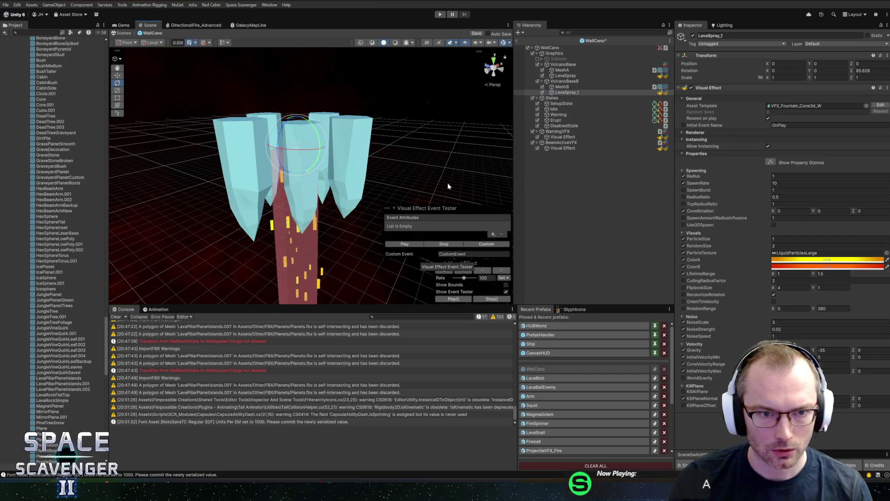
{"action": "key", "text": "ctrl+z"}
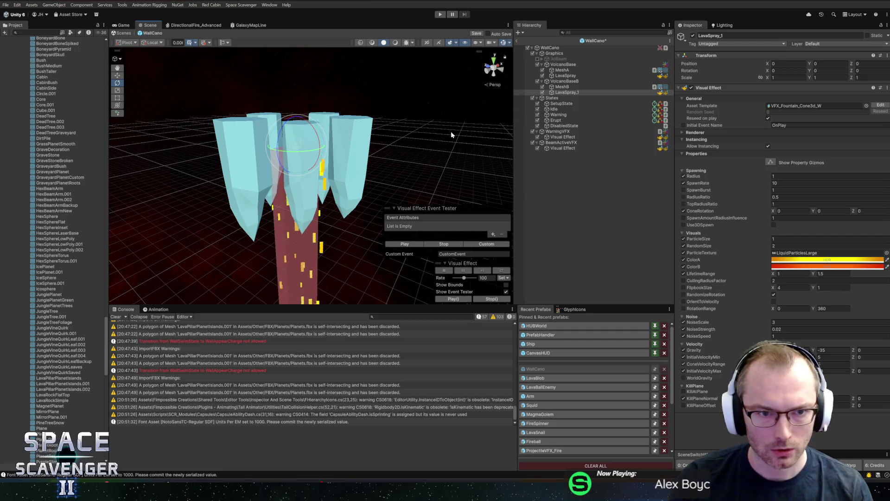
{"action": "left_click", "coordinate": [567, 92]}
{"action": "mouse_move", "coordinate": [441, 154]}
{"action": "left_mouse_down"}
{"action": "mouse_move", "coordinate": [346, 145]}
{"action": "mouse_move", "coordinate": [306, 109]}
{"action": "mouse_move", "coordinate": [320, 141]}
{"action": "mouse_move", "coordinate": [374, 170]}
{"action": "left_mouse_up"}
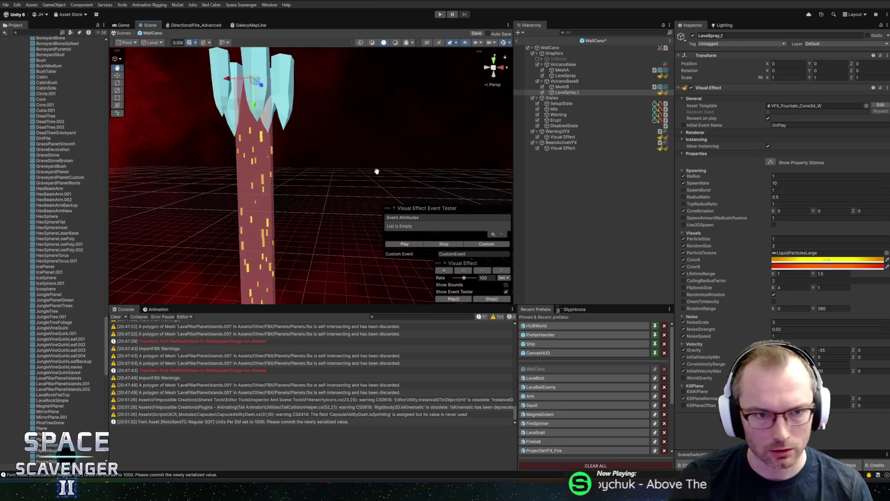
{"action": "key", "text": "f"}
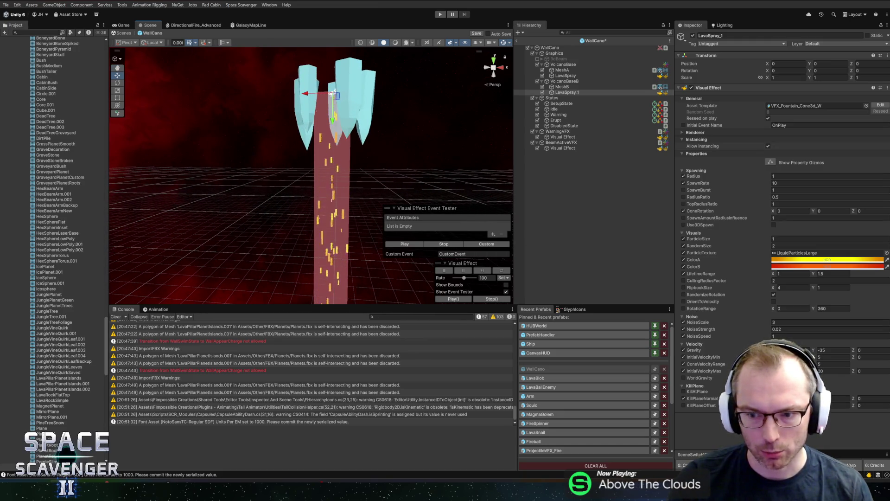
{"action": "mouse_move", "coordinate": [394, 139]}
{"action": "left_mouse_down"}
{"action": "mouse_move", "coordinate": [384, 102]}
{"action": "mouse_move", "coordinate": [399, 133]}
{"action": "left_mouse_up"}
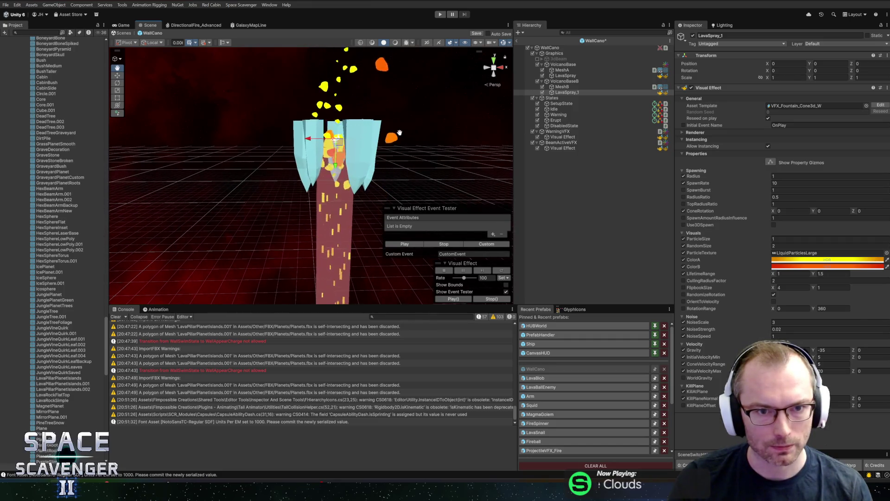
{"action": "left_click", "coordinate": [412, 246]}
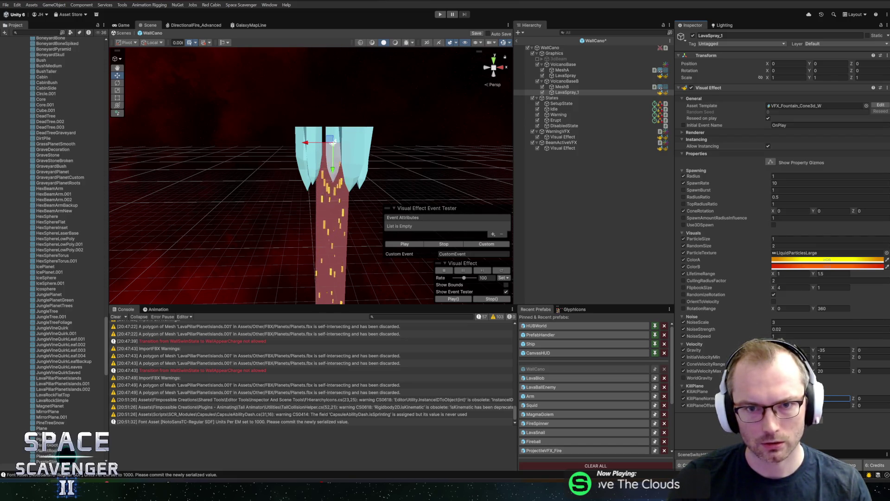
Set LavaSpray_1's Gravity Y to -25, ParticleSize to 3 and NoiseScale to 1
{"action": "left_click", "coordinate": [832, 405]}
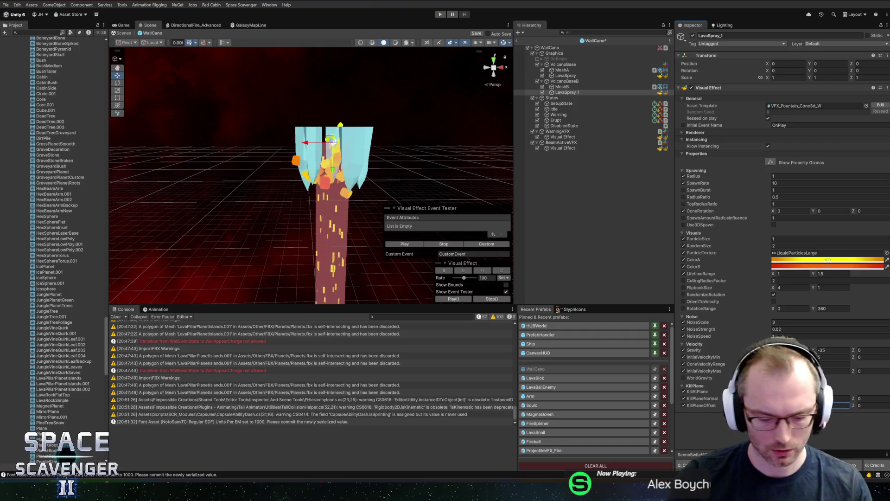
{"action": "left_click", "coordinate": [444, 16]}
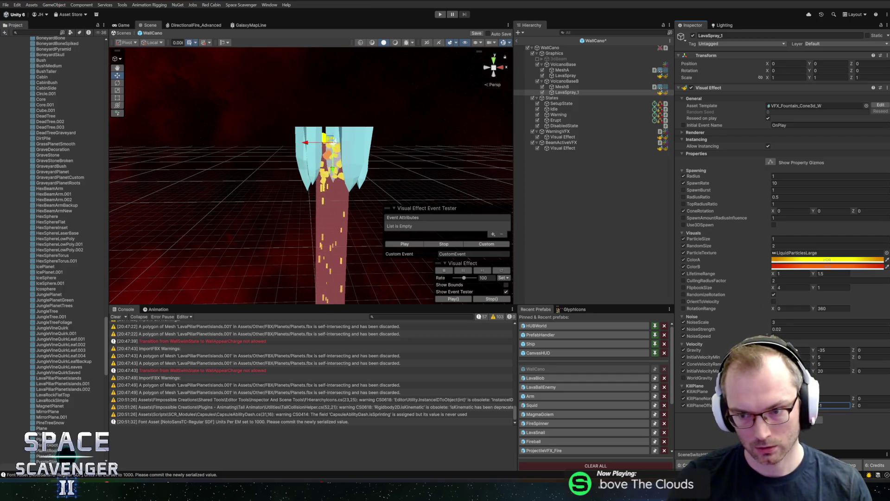
{"action": "type", "text": "-25"}
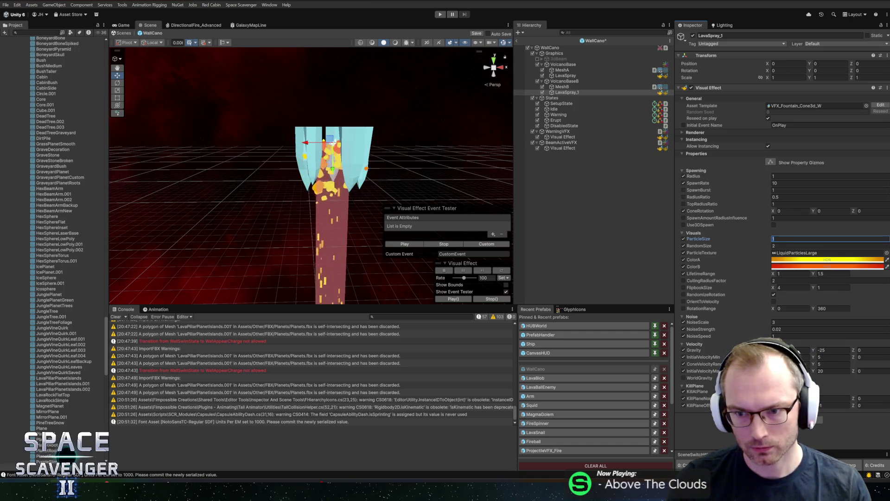
{"action": "type", "text": "3"}
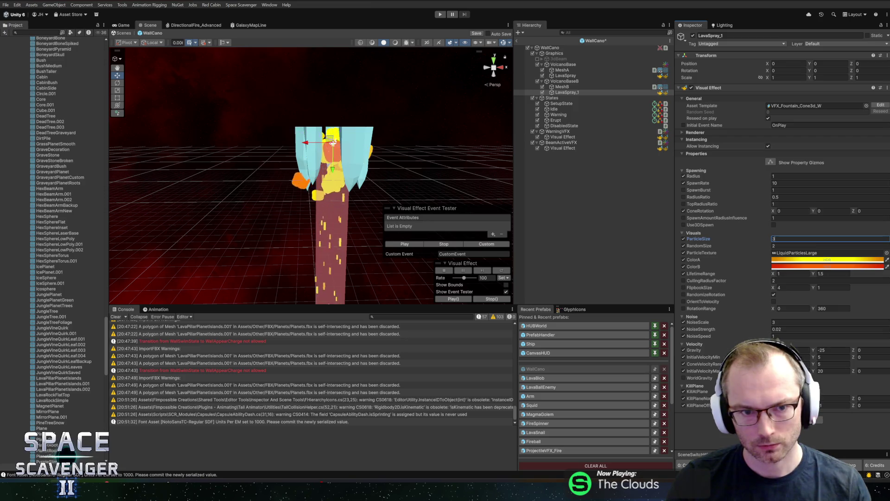
{"action": "left_click", "coordinate": [789, 322]}
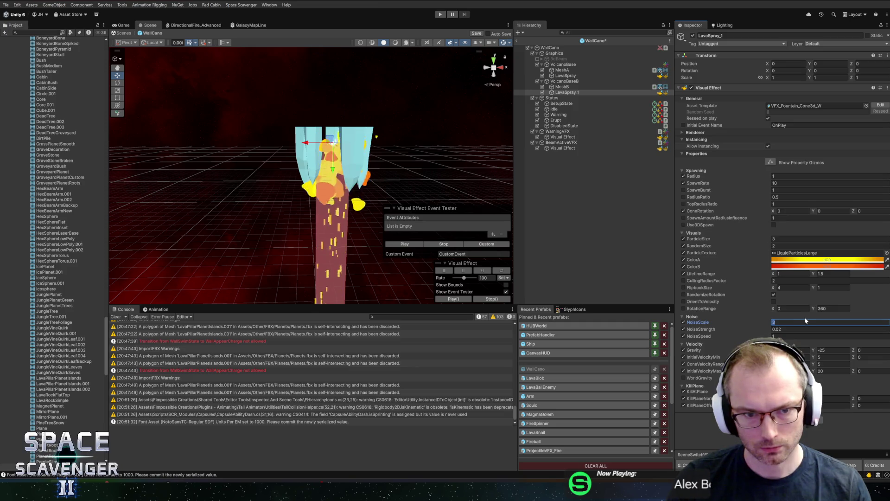
{"action": "type", "text": "1"}
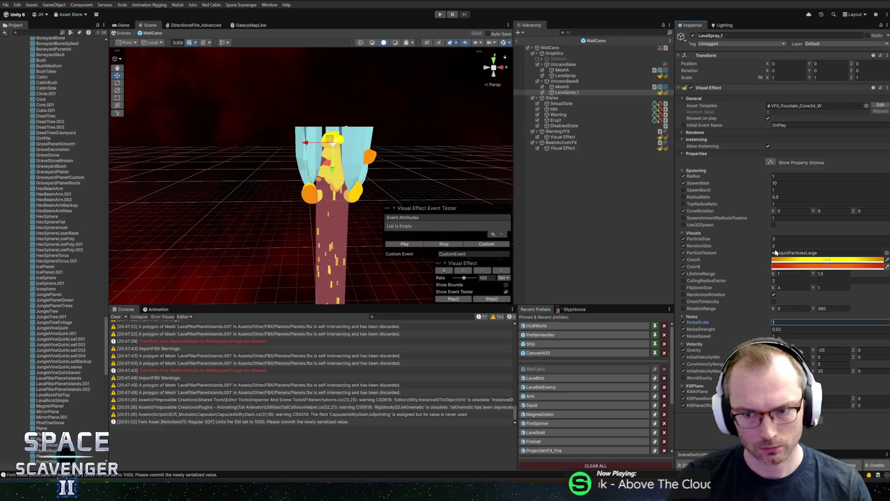
Copy LavaSpray_1's Visual Effect values onto LavaSpray and save the WallCano prefab
{"action": "right_click", "coordinate": [727, 88]}
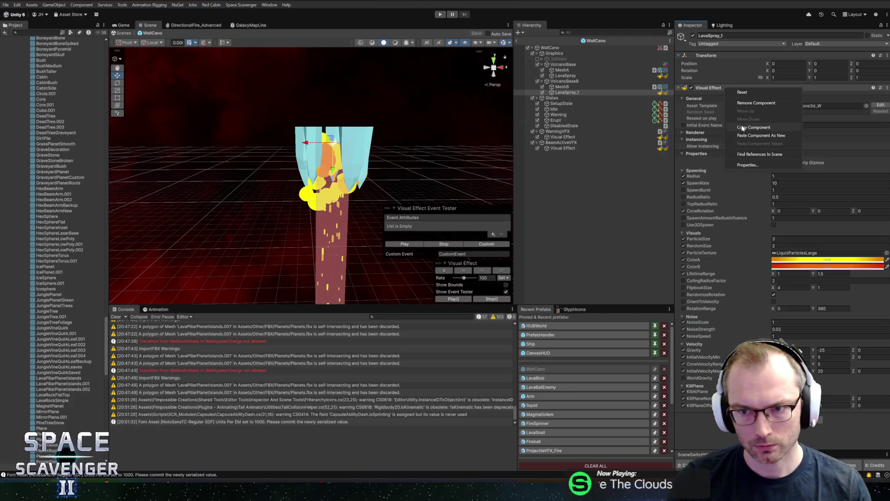
{"action": "left_click", "coordinate": [743, 127]}
{"action": "left_click", "coordinate": [564, 75]}
{"action": "mouse_move", "coordinate": [388, 258]}
{"action": "left_mouse_down"}
{"action": "mouse_move", "coordinate": [340, 147]}
{"action": "mouse_move", "coordinate": [344, 133]}
{"action": "mouse_move", "coordinate": [396, 228]}
{"action": "mouse_move", "coordinate": [527, 191]}
{"action": "left_mouse_up"}
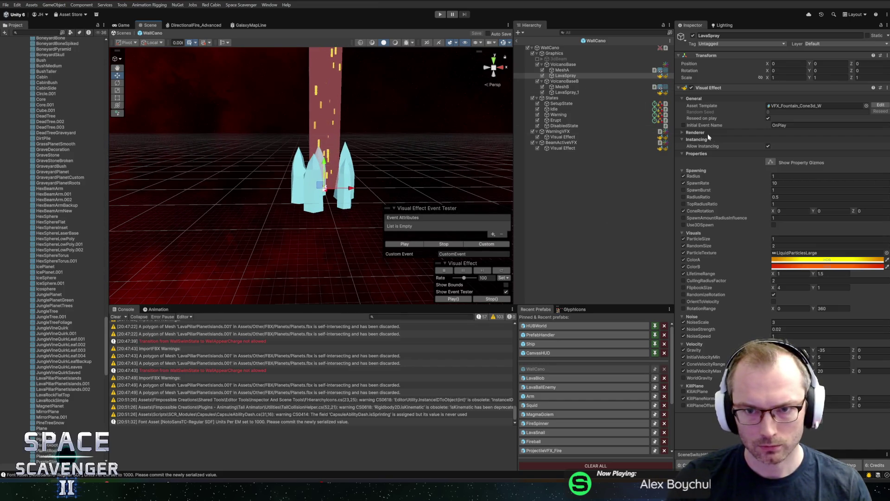
{"action": "right_click", "coordinate": [737, 88]}
{"action": "left_click", "coordinate": [774, 145]}
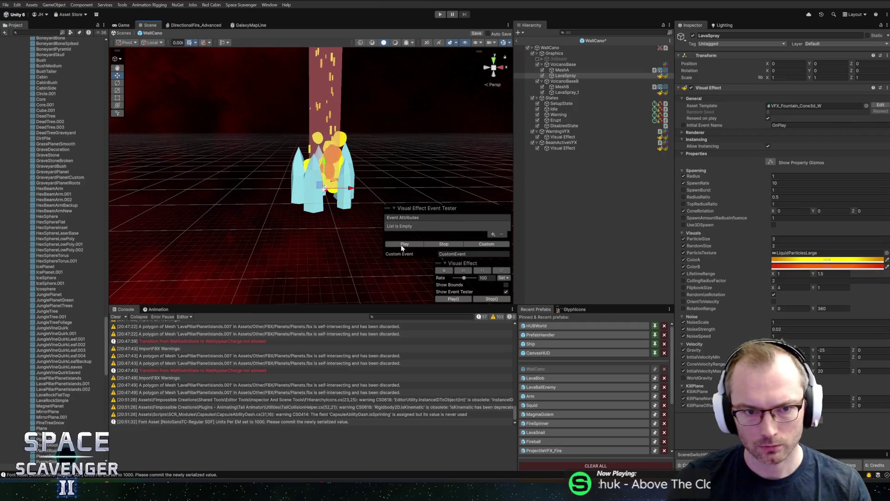
{"action": "key", "text": "ctrl+s"}
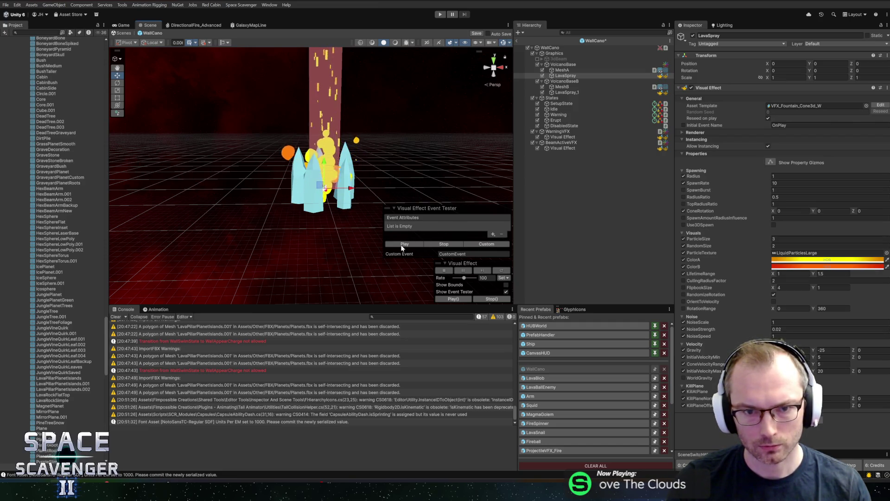
{"action": "left_click", "coordinate": [537, 59]}
Exit prefab mode and playtest maximized, flying the ship past the Wallcano lava beam
{"action": "left_click", "coordinate": [517, 41]}
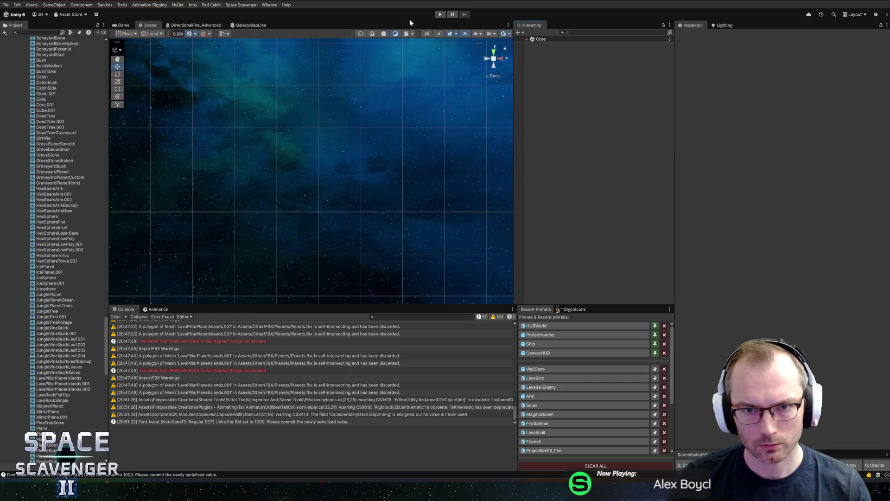
{"action": "left_click", "coordinate": [440, 15]}
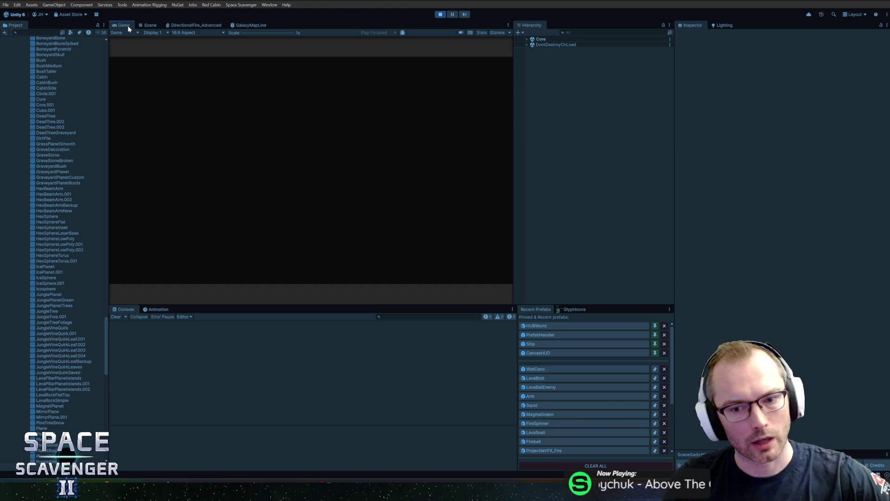
{"action": "double_click", "coordinate": [128, 27]}
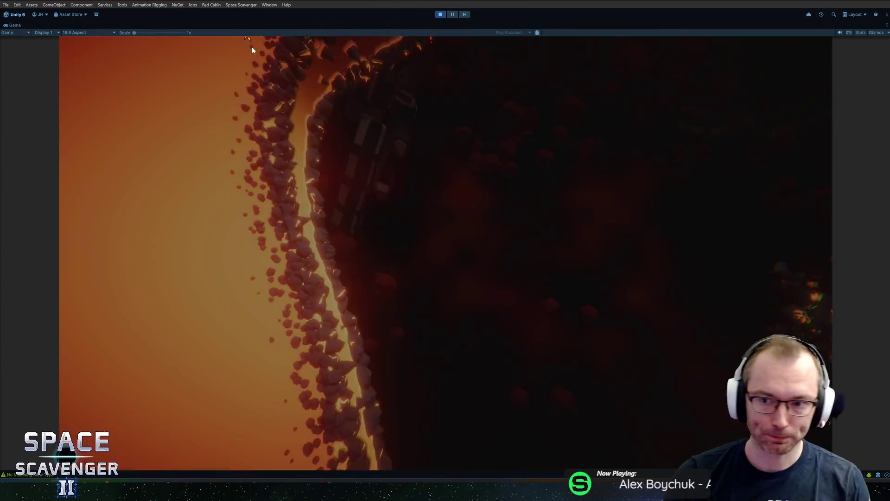
{"action": "key", "text": "d"}
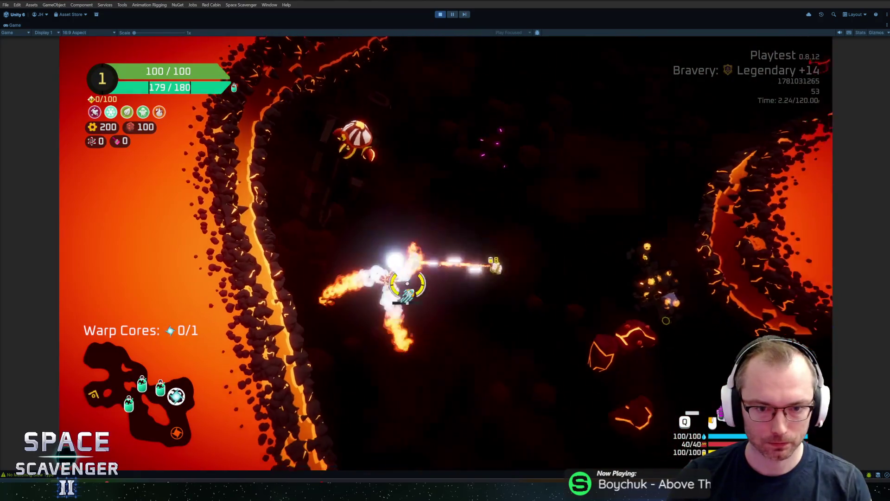
{"action": "key", "text": "d"}
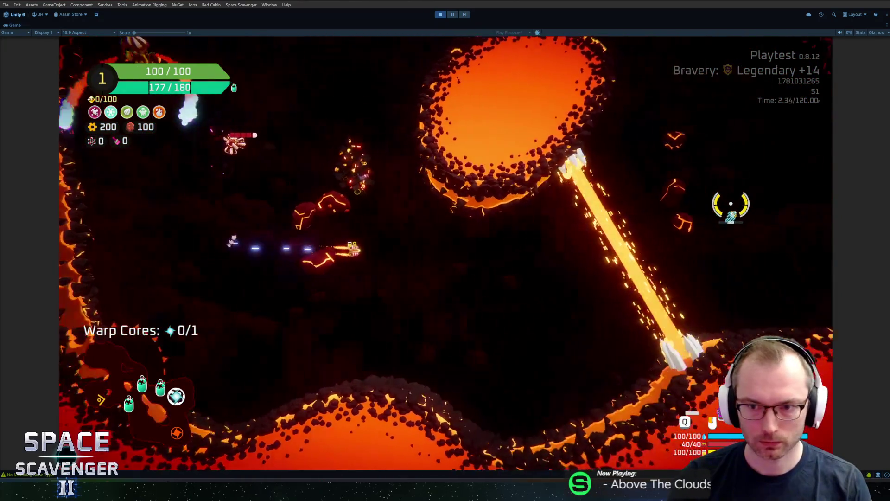
{"action": "key", "text": "d"}
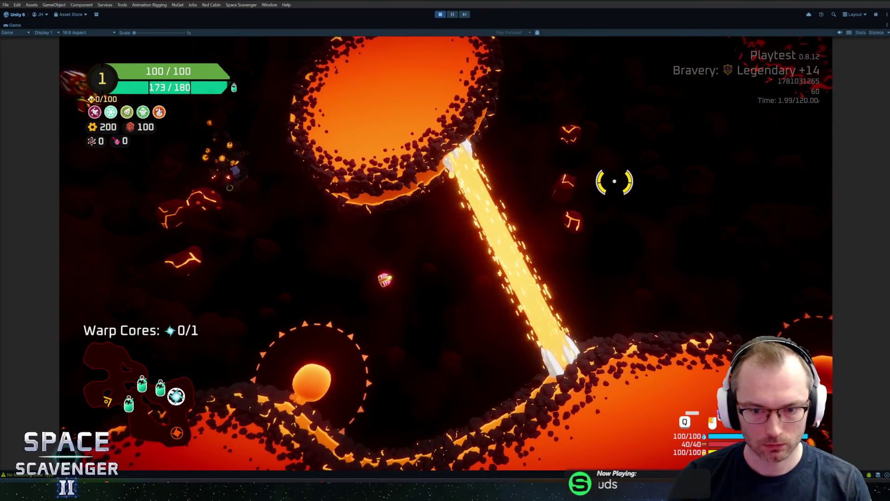
{"action": "key", "text": "a"}
{"action": "key", "text": "d"}
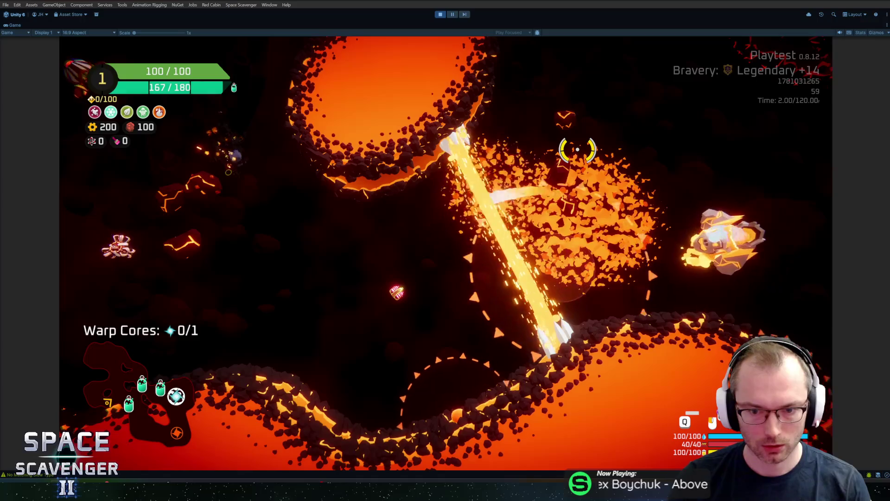
{"action": "key", "text": "alt+Tab"}
{"action": "key", "text": "alt+Tab"}
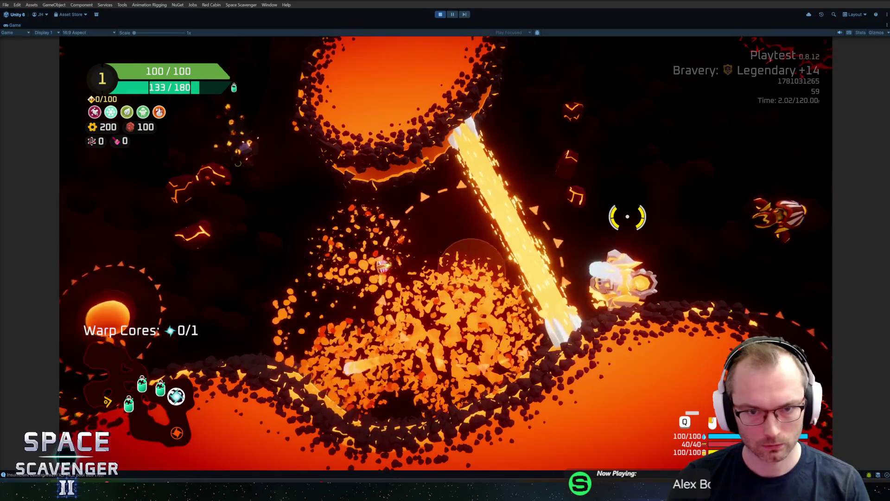
{"action": "key", "text": "alt+Tab"}
{"action": "key", "text": "alt+Tab"}
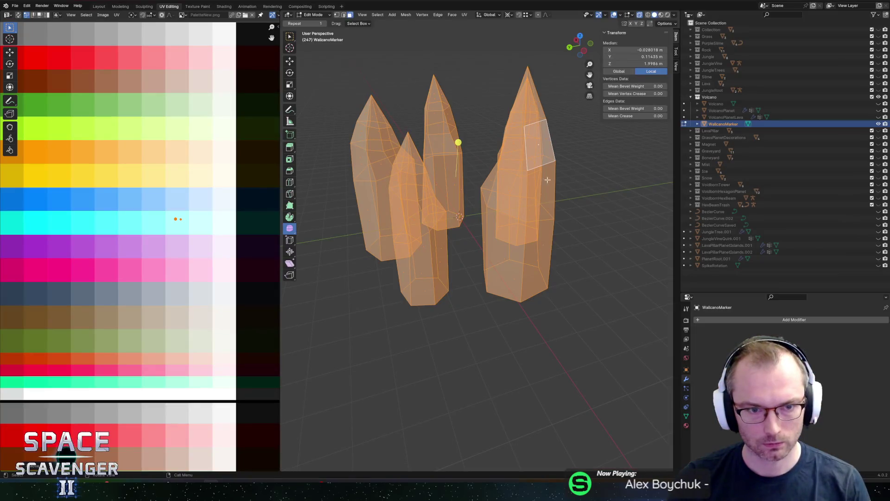
Confirm the marker mesh UV move in Blender and export WallcanoMarker as FBX
{"action": "scroll", "coordinate": [159, 216], "scroll_direction": "down", "scroll_amount": 2}
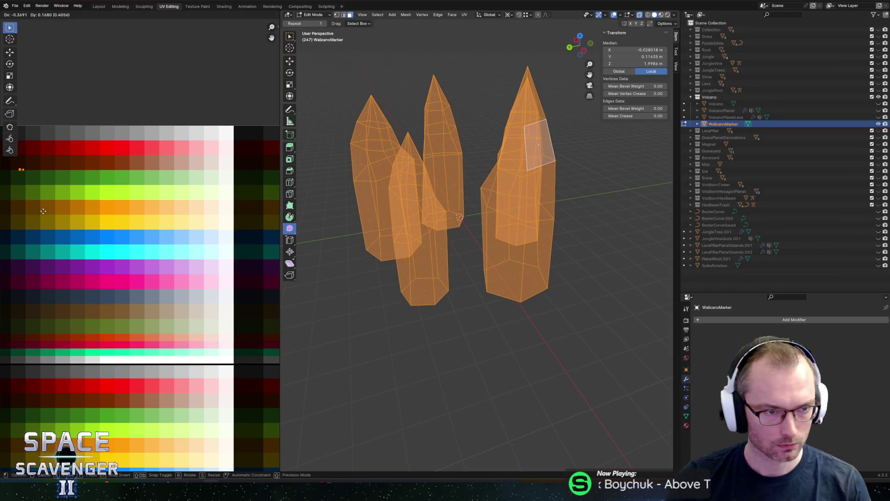
{"action": "scroll", "coordinate": [180, 216], "scroll_direction": "left", "scroll_amount": 5}
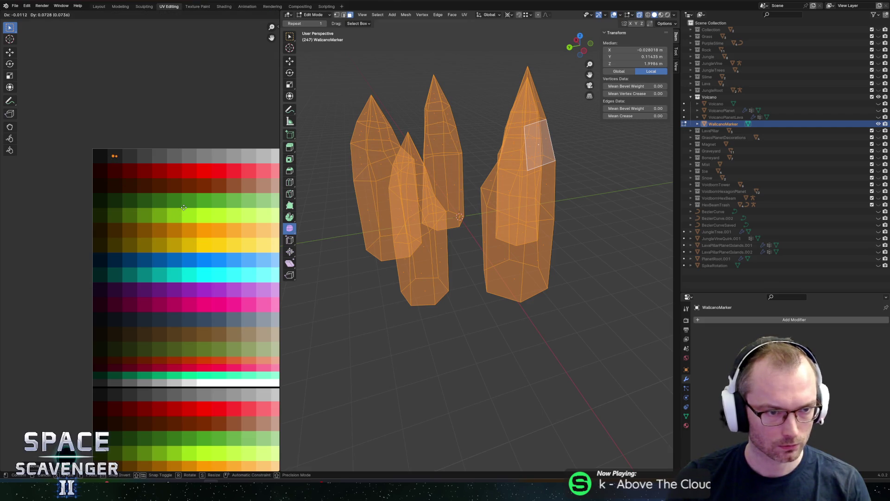
{"action": "left_click", "coordinate": [186, 220]}
{"action": "key", "text": "Tab"}
{"action": "key", "text": "Tab"}
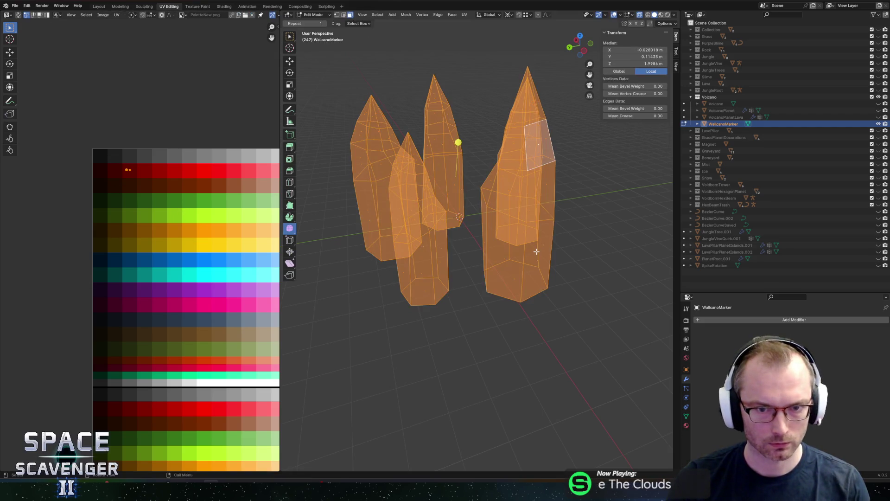
{"action": "left_click", "coordinate": [663, 422]}
{"action": "key", "text": "alt+Tab"}
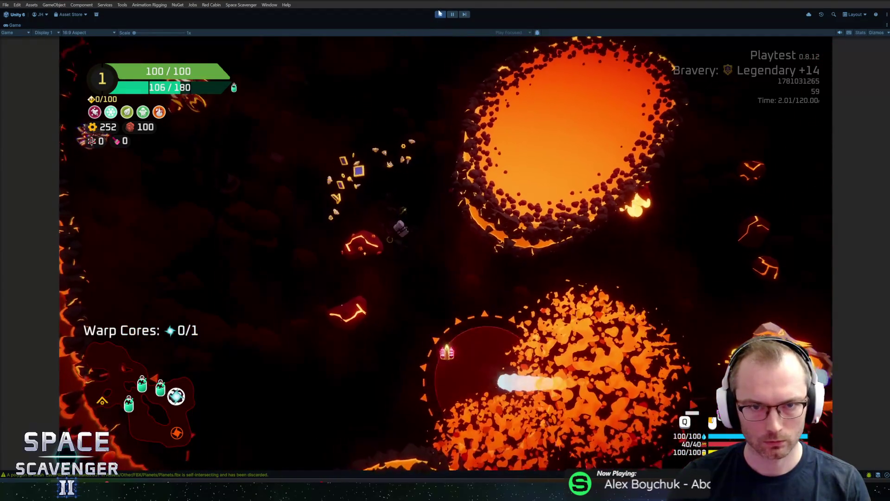
Stop the playtest and add SetRotations(false); at the end of OnEnterDisabled
{"action": "key", "text": "ctrl+p"}
{"action": "key", "text": "alt+Tab"}
{"action": "key", "text": "alt+Tab"}
{"action": "left_click", "coordinate": [368, 334], "text": "ctrl"}
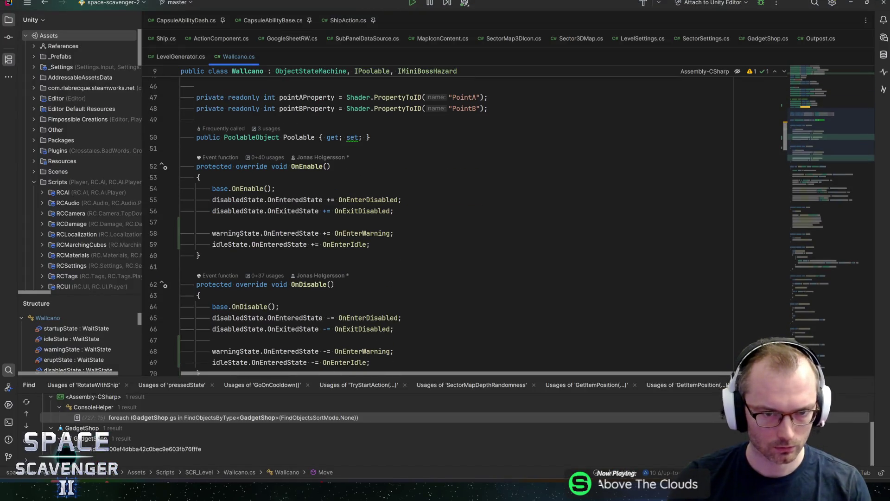
{"action": "left_click", "coordinate": [223, 209]}
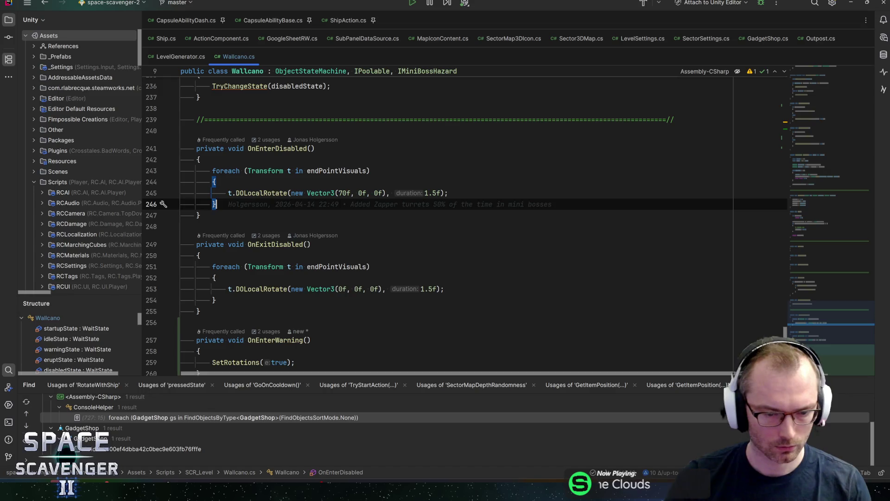
{"action": "key", "text": "Return"}
{"action": "type", "text": "Set"}
{"action": "key", "text": "Return"}
{"action": "type", "text": "(false);"}
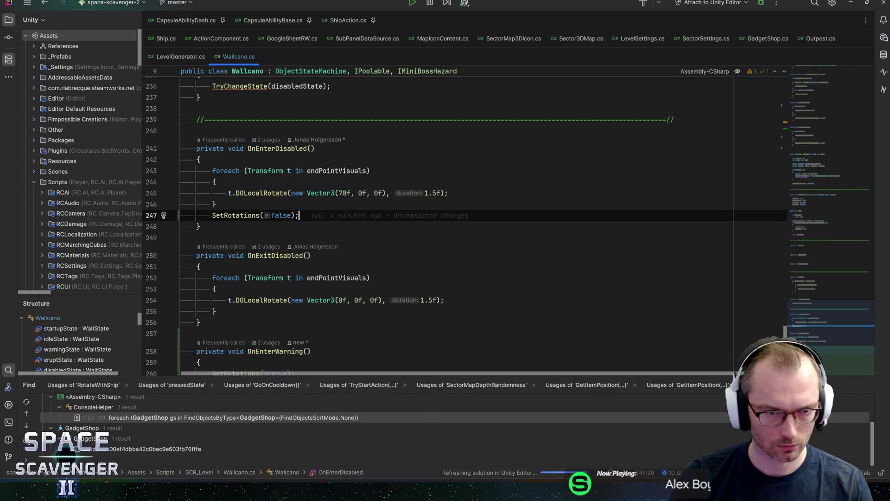
Comment out the SetRotations(false) call in OnEnterIdle
{"action": "scroll", "coordinate": [454, 222], "scroll_direction": "down", "scroll_amount": 5}
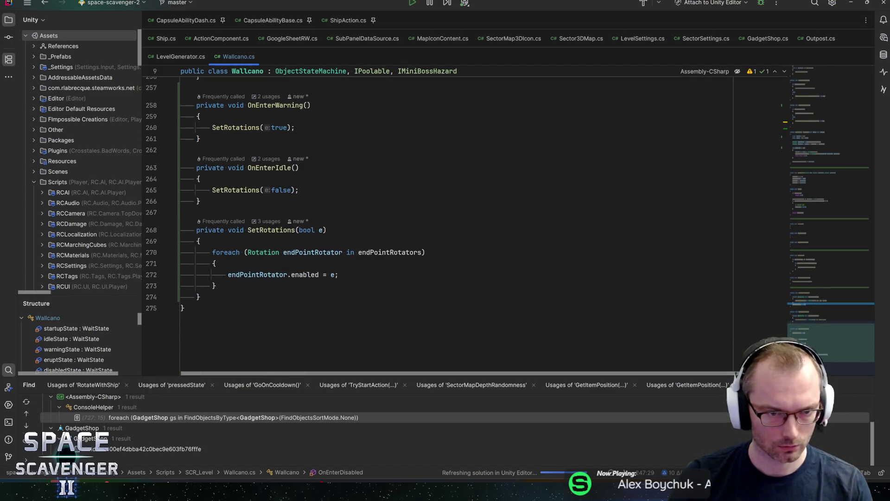
{"action": "left_click", "coordinate": [213, 189]}
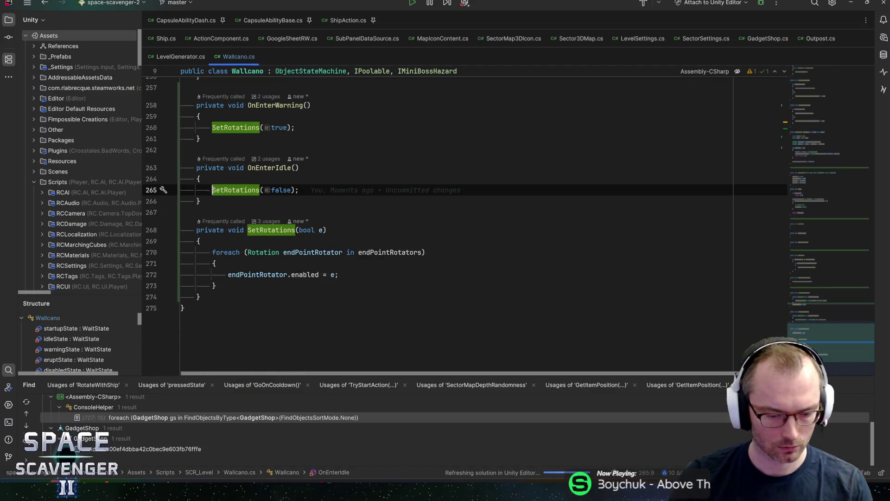
{"action": "type", "text": "//"}
{"action": "scroll", "coordinate": [455, 222], "scroll_direction": "up", "scroll_amount": 2}
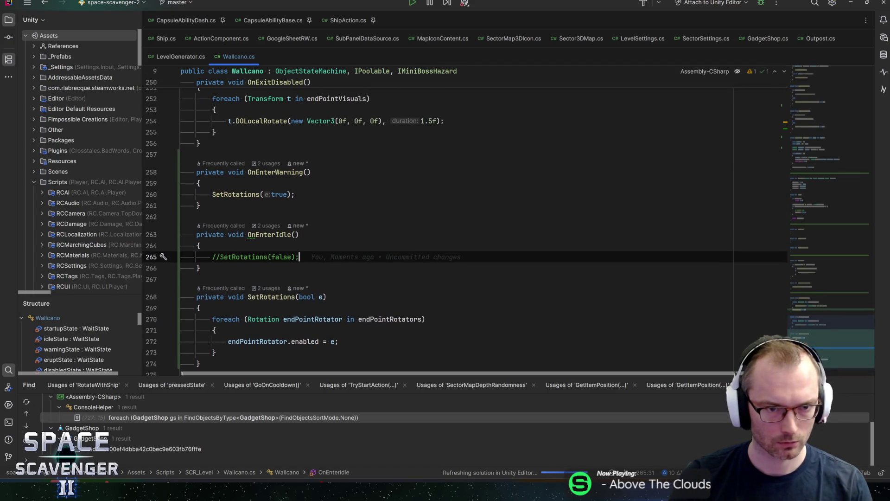
{"action": "key", "text": "alt+Tab"}
{"action": "key", "text": "alt+Tab"}
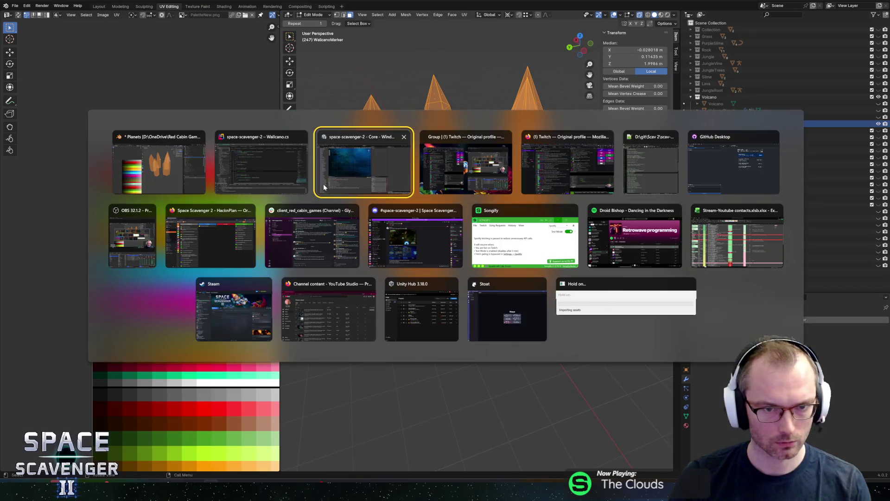
{"action": "key", "text": "alt+Tab"}
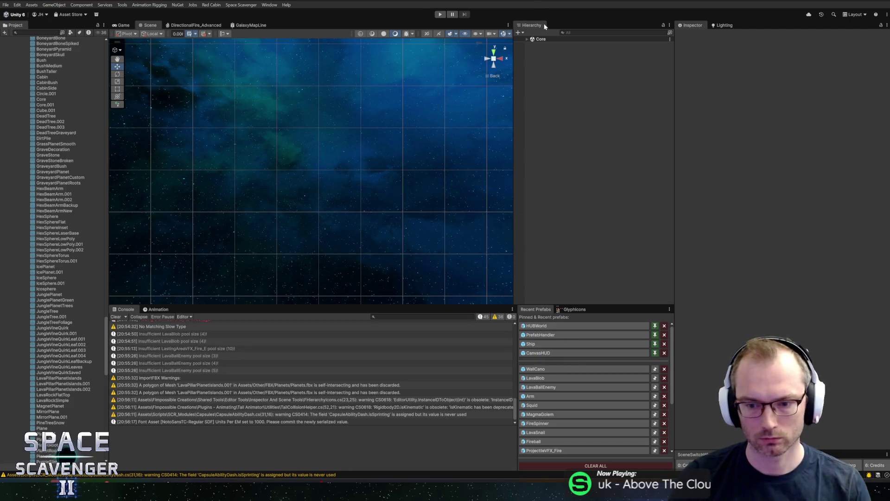
Open the WallCano prefab to inspect it, then return to the main scene
{"action": "left_click", "coordinate": [544, 370]}
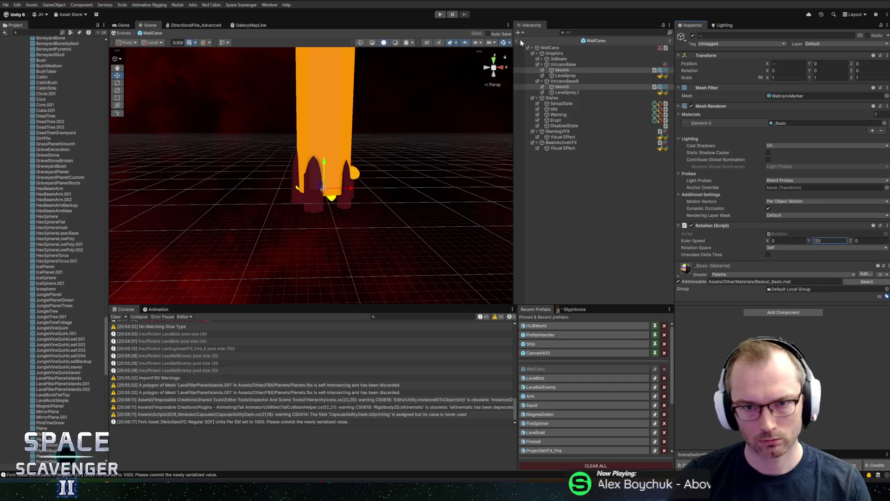
{"action": "left_click", "coordinate": [516, 40]}
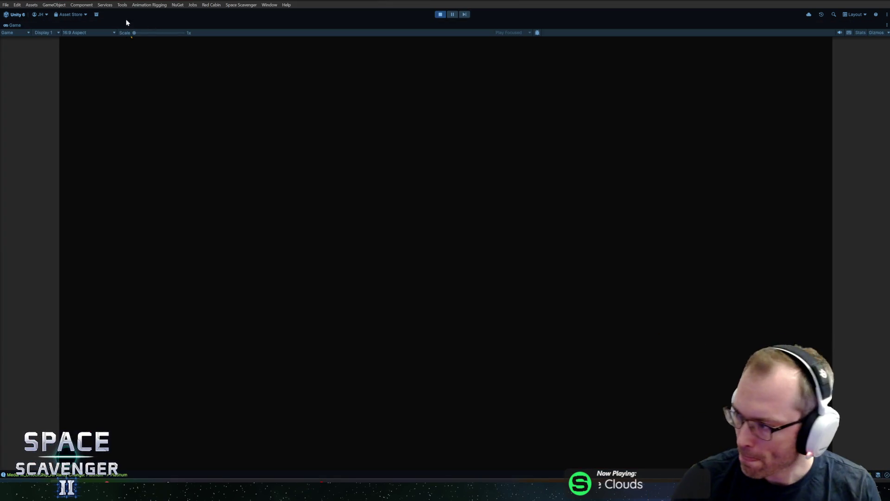
{"action": "key", "text": "alt+Tab"}
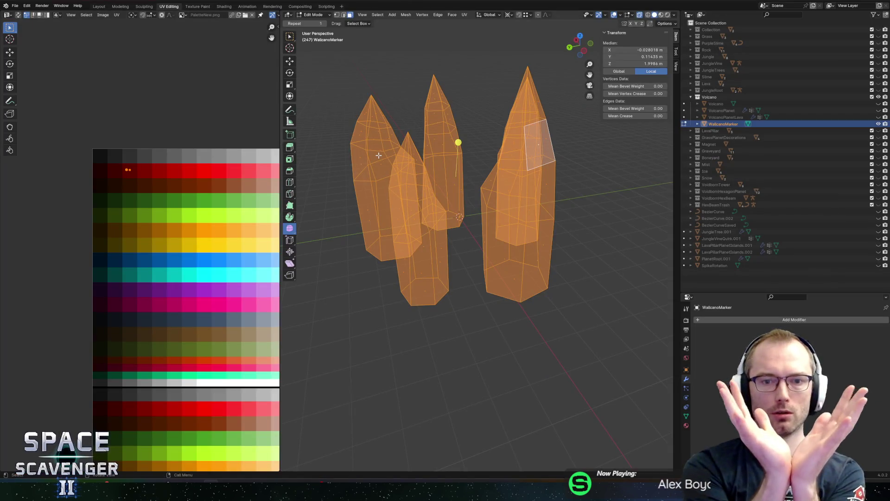
Take the WallcanoMarker mesh back to Object Mode and view the four spikes from above
{"action": "scroll", "coordinate": [368, 159], "scroll_direction": "down", "scroll_amount": 5}
{"action": "key", "text": "Tab"}
{"action": "scroll", "coordinate": [531, 224], "scroll_direction": "up", "scroll_amount": 4}
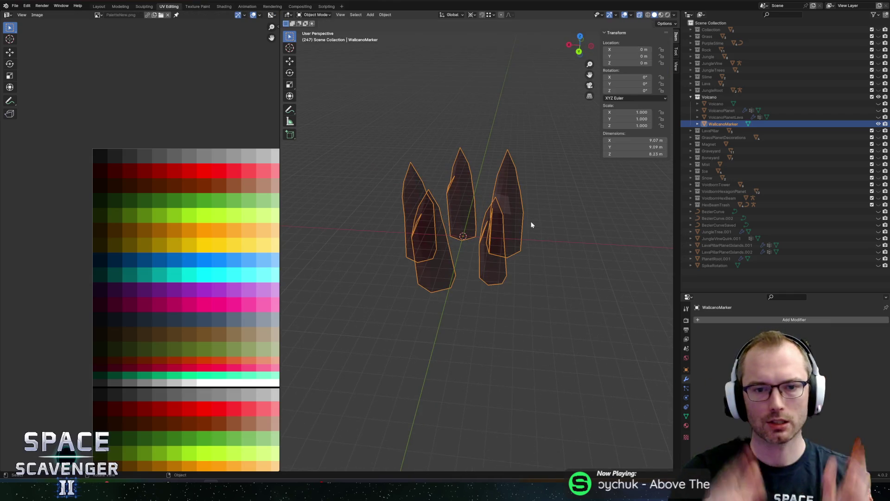
{"action": "mouse_move", "coordinate": [532, 224]}
{"action": "left_mouse_down"}
{"action": "mouse_move", "coordinate": [548, 157]}
{"action": "mouse_move", "coordinate": [641, 162]}
{"action": "mouse_move", "coordinate": [614, 208]}
{"action": "left_mouse_up"}
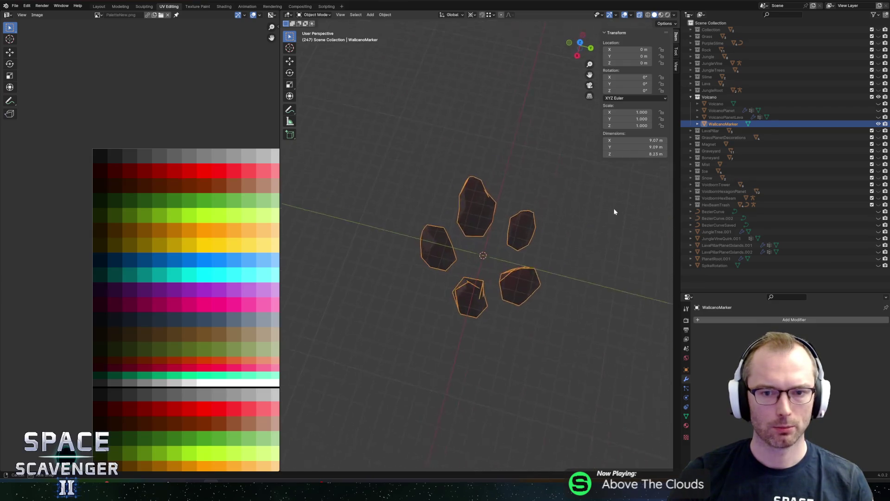
Check the running lava-level playtest, then return to Blender in Edit Mode on WallcanoMarker
{"action": "key", "text": "alt+Tab"}
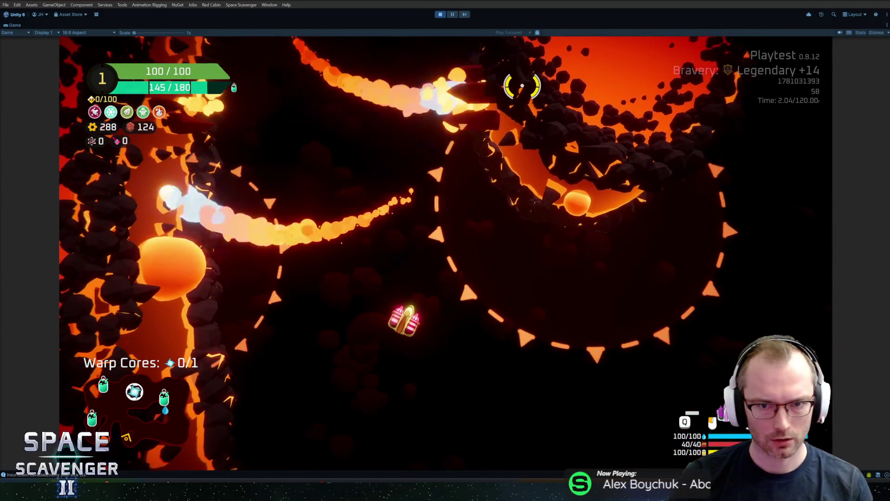
{"action": "key", "text": "alt+Tab"}
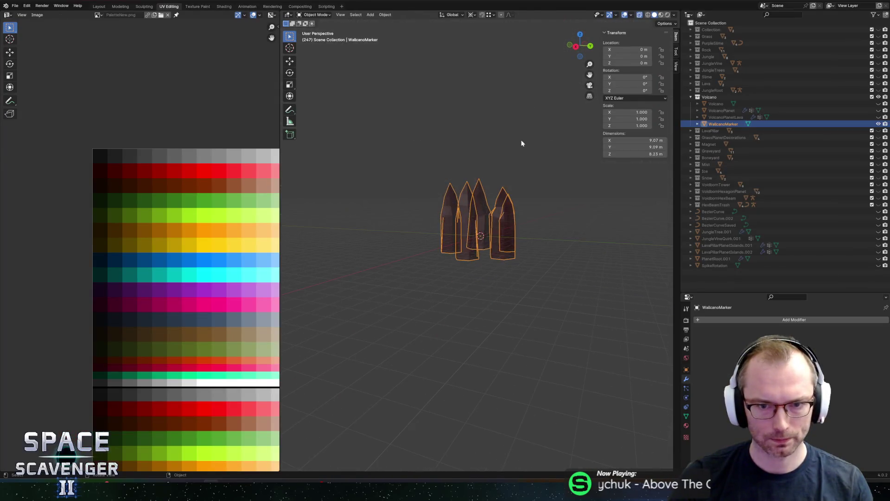
{"action": "key", "text": "Tab"}
Add an edge loop around the left spike after a cancelled trial move of the bottom vertices
{"action": "left_click_drag", "start_coordinate": [559, 317], "coordinate": [562, 315]}
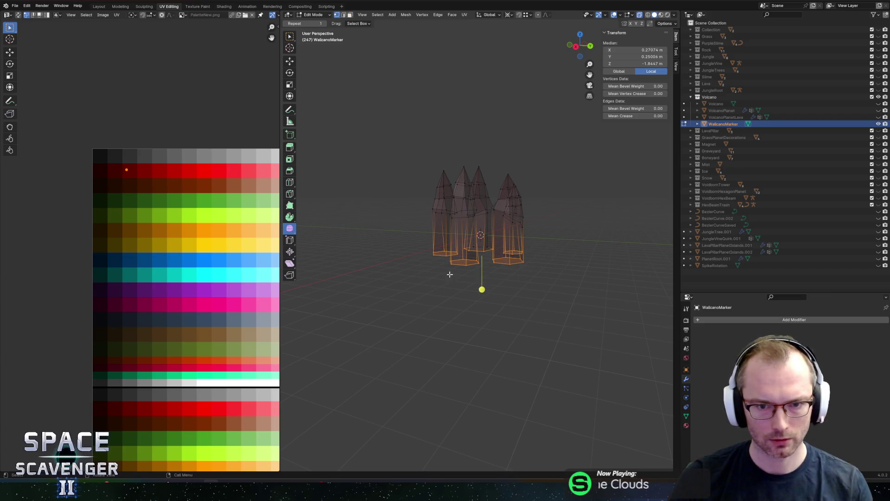
{"action": "left_click_drag", "start_coordinate": [393, 239], "coordinate": [577, 306]}
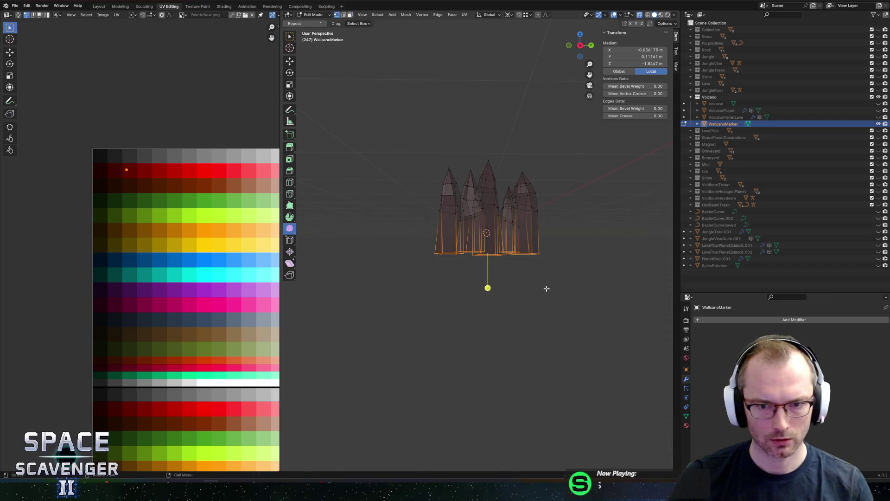
{"action": "key", "text": "g"}
{"action": "key", "text": "z"}
{"action": "right_click", "coordinate": [557, 307]}
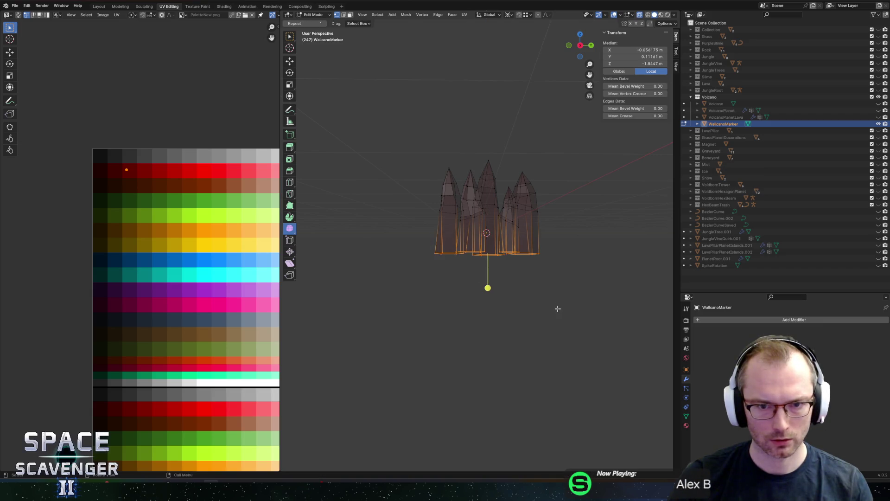
{"action": "left_click", "coordinate": [457, 232]}
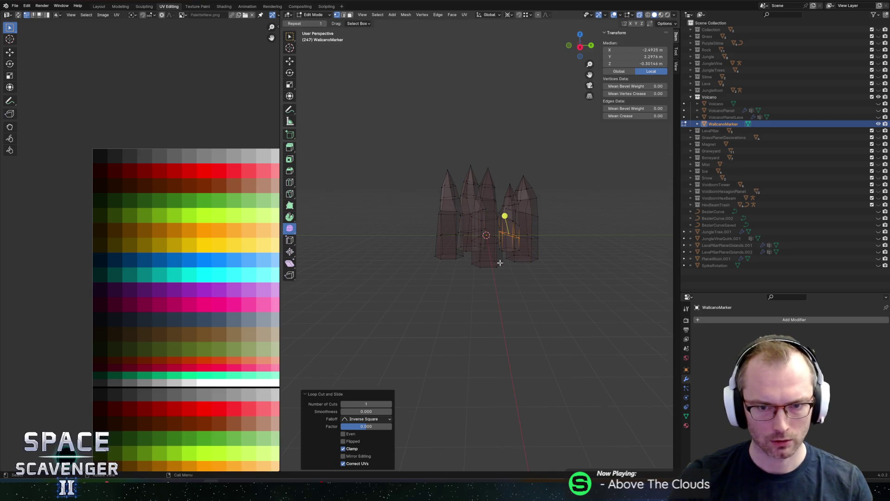
Lower and taper the spikes' bottom rings, making double-pointed crystals about 9.83 m tall
{"action": "left_click_drag", "start_coordinate": [492, 281], "coordinate": [566, 305]}
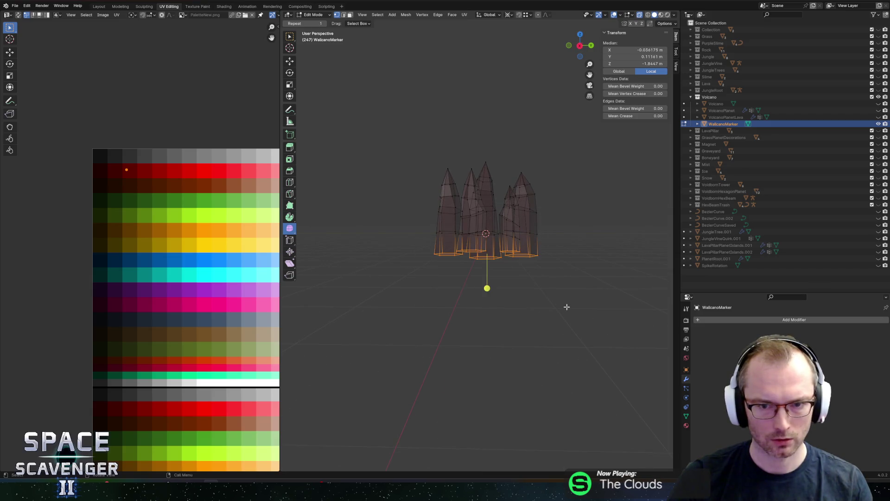
{"action": "key", "text": "g"}
{"action": "key", "text": "z"}
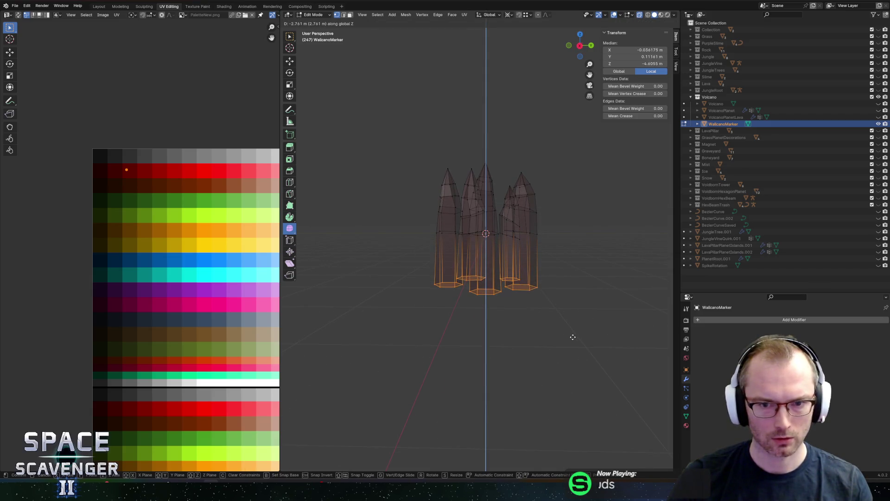
{"action": "left_click", "coordinate": [575, 339]}
{"action": "key", "text": "alt+s"}
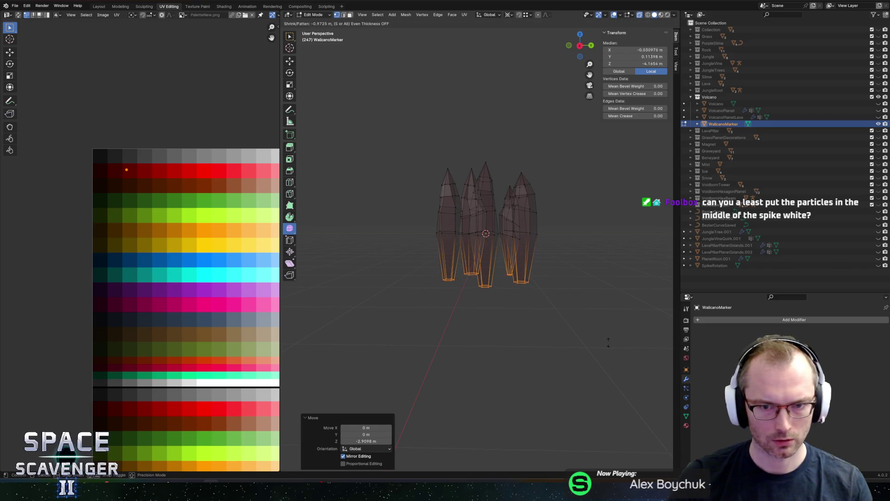
{"action": "left_click", "coordinate": [608, 342]}
{"action": "key", "text": "Tab"}
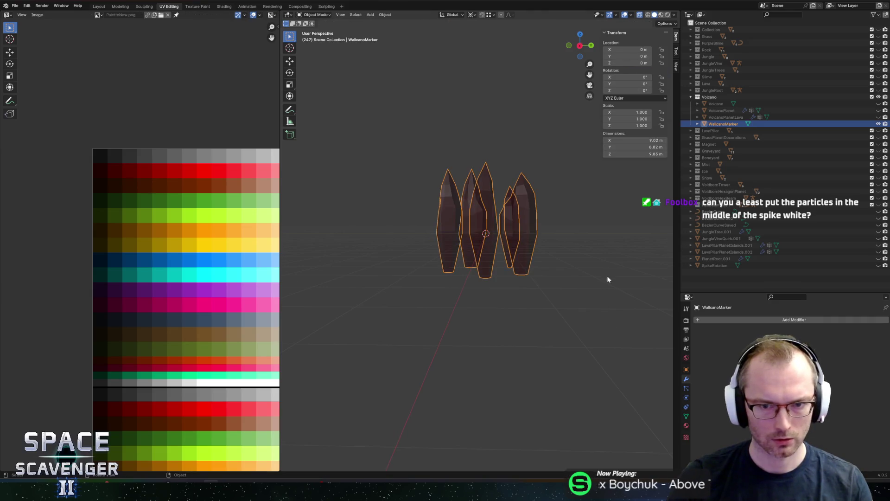